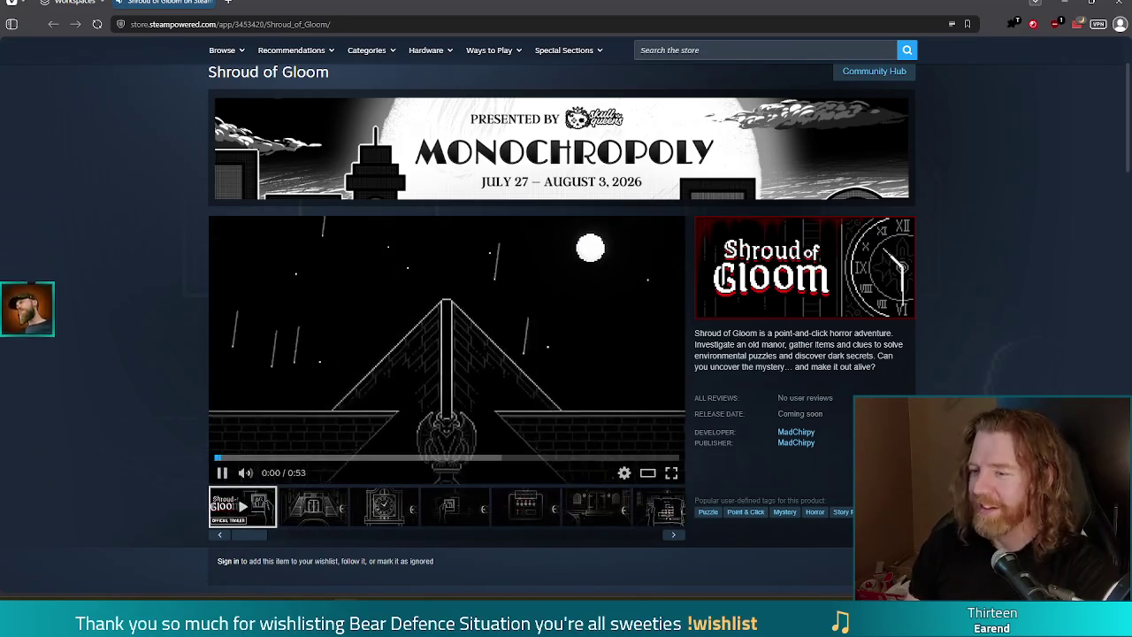
Pause and mute the Shroud of Gloom trailer, copy the store page address, and close the browser.
left_click(222, 472)
left_click(246, 474)
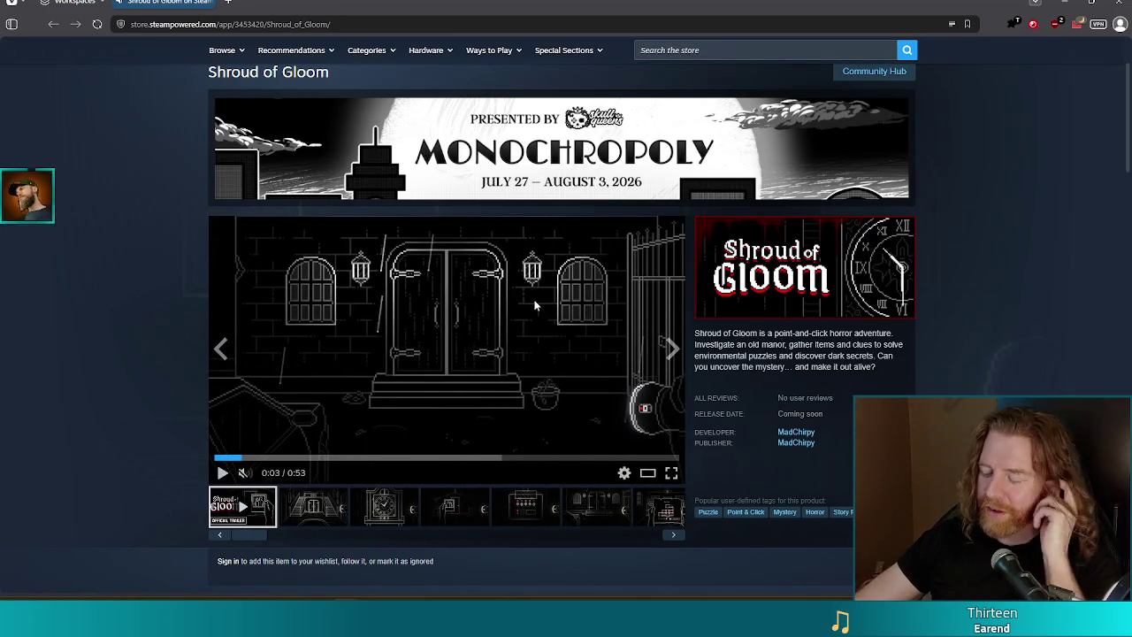
left_click(311, 26)
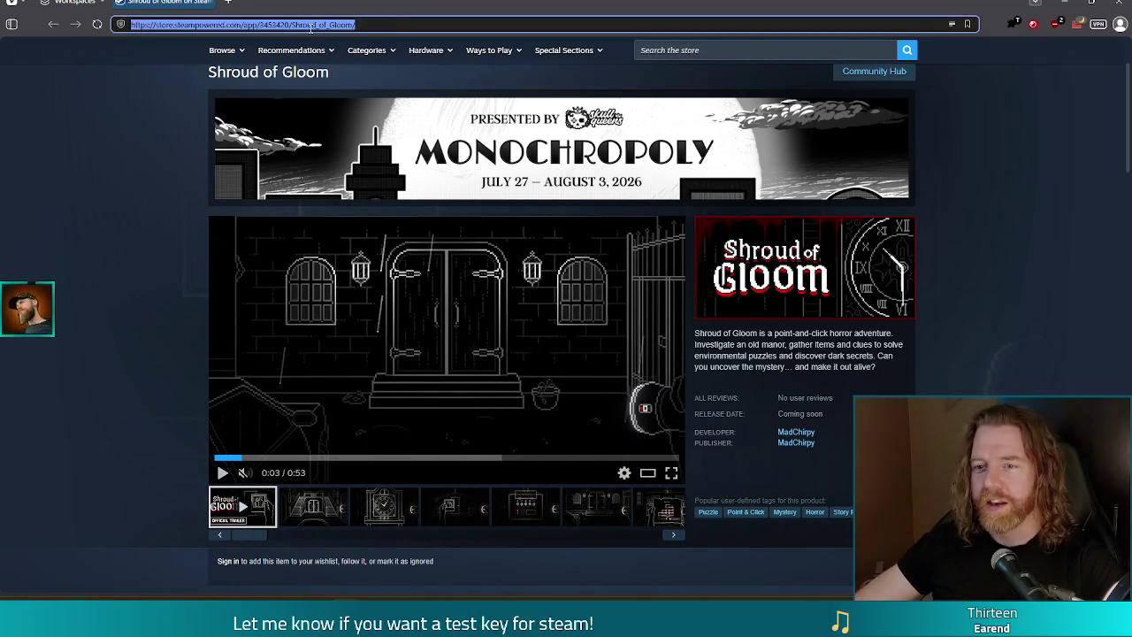
key("ctrl+c")
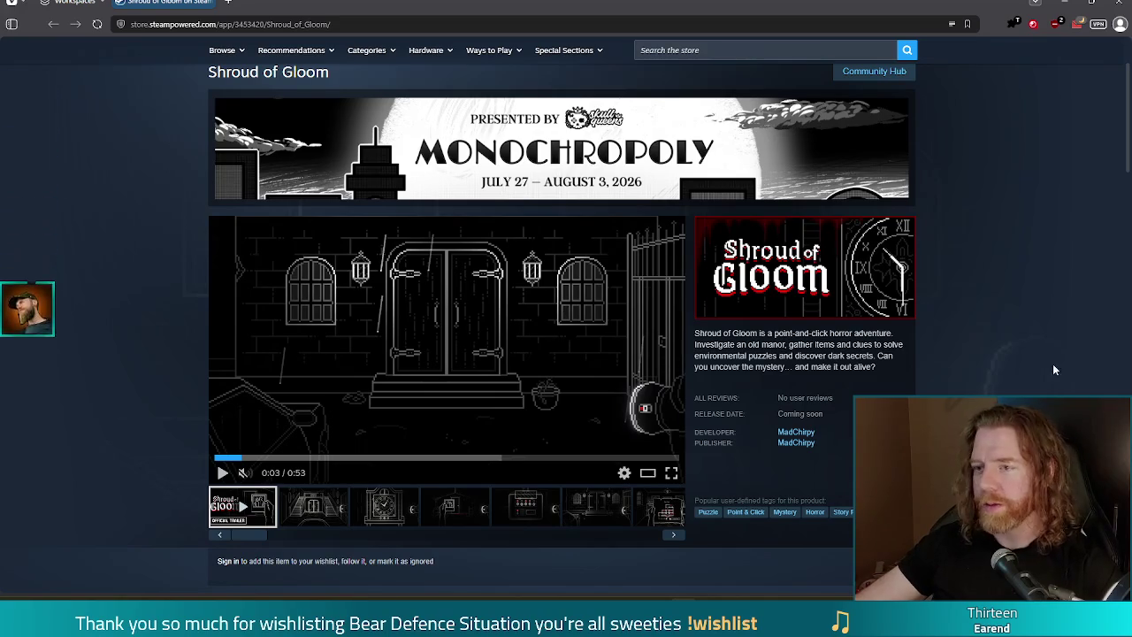
left_click(1116, 4)
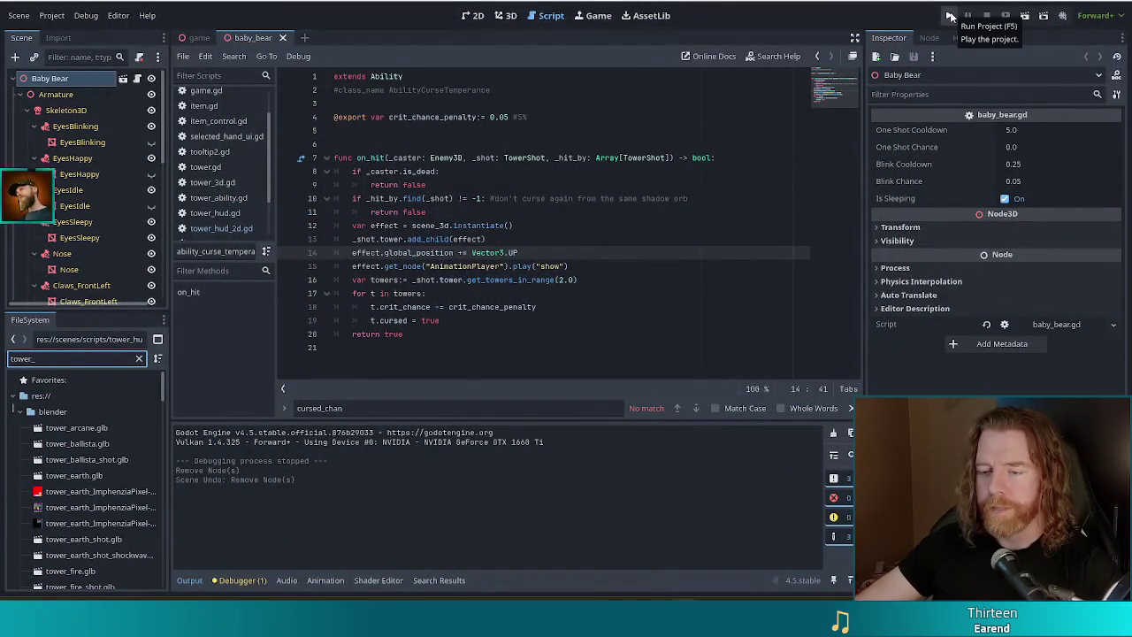
Run the Bear Defence Situation project from Godot and move its game window up and left.
left_click(950, 17)
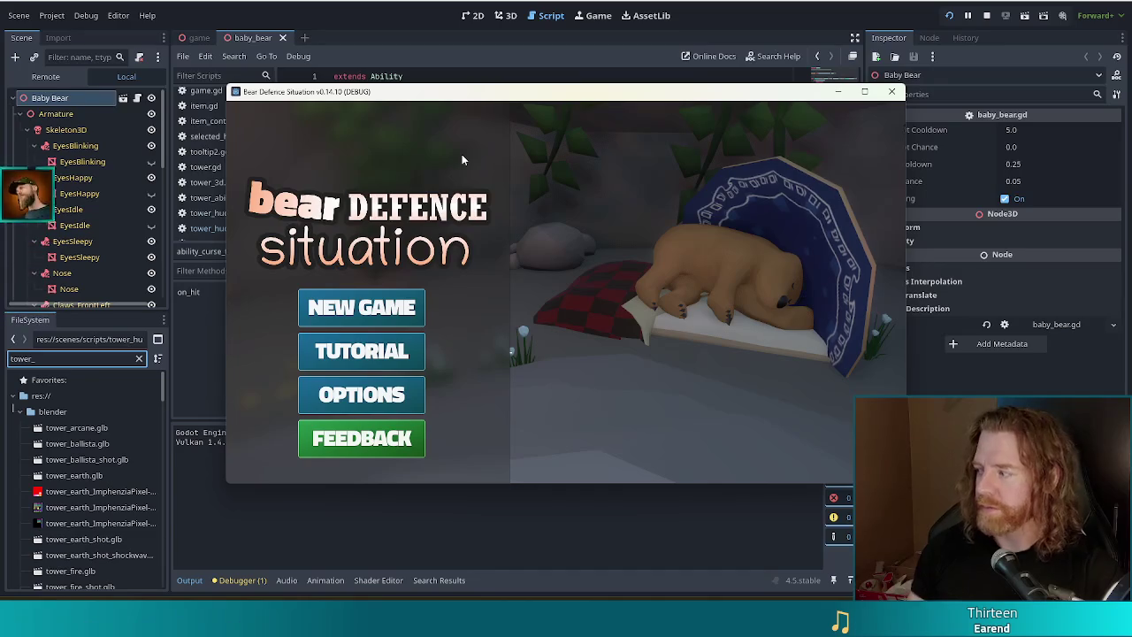
mouse_move(664, 102)
left_mouse_down()
mouse_move(586, 74)
mouse_move(619, 64)
mouse_move(559, 74)
left_mouse_up()
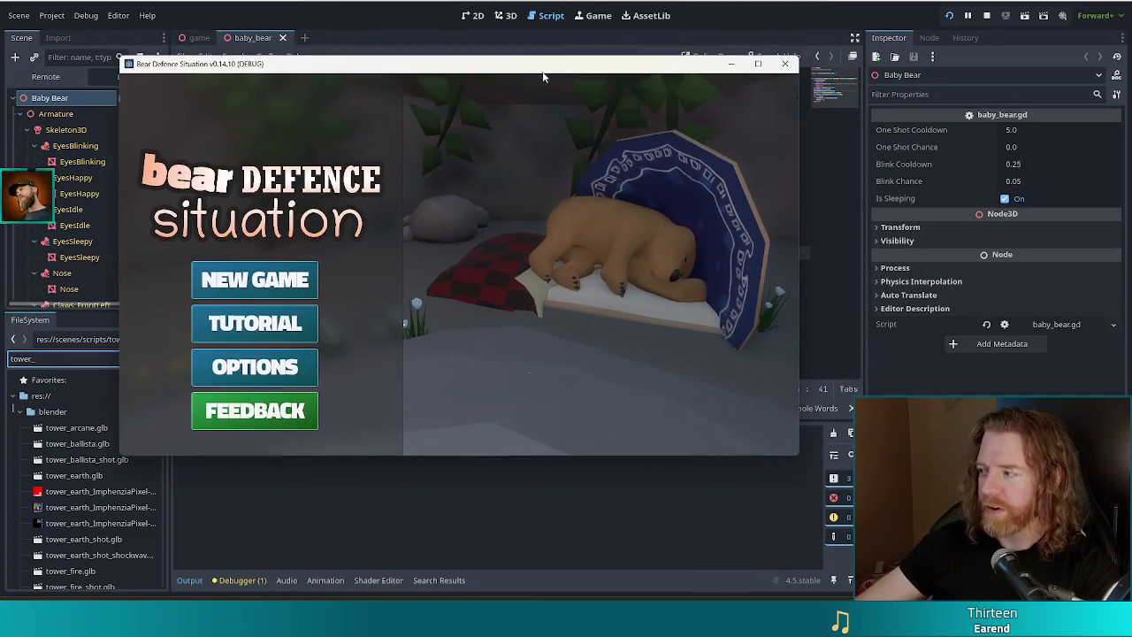
Start a new Level 1/9 game, browse the stall's shop, and throw 5 coins into the wishing well.
left_click(257, 293)
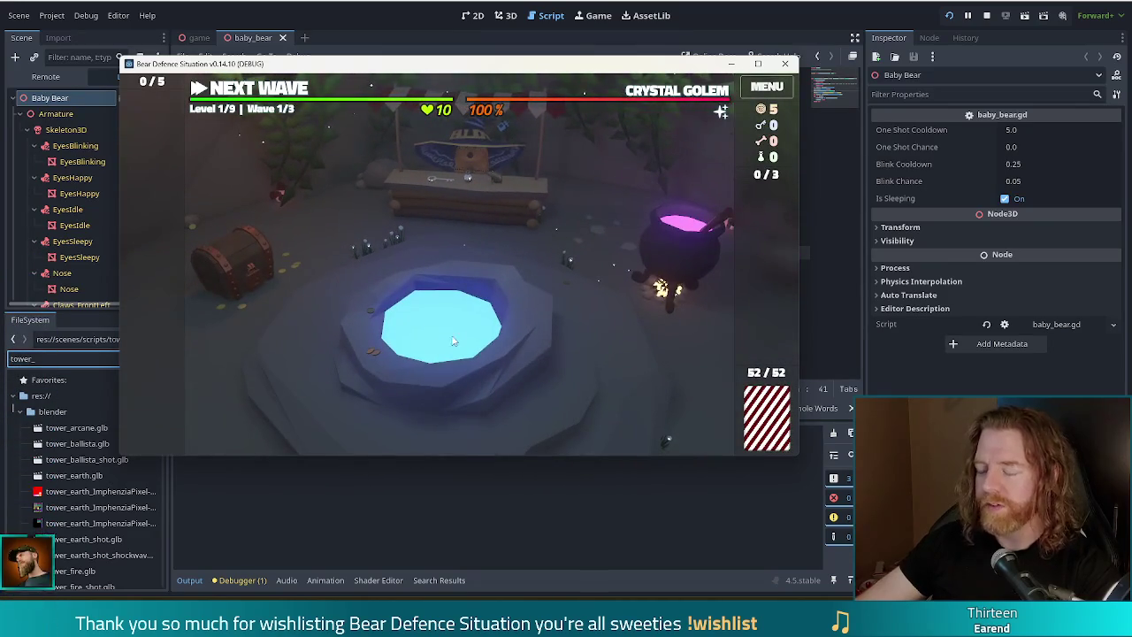
left_click(513, 214)
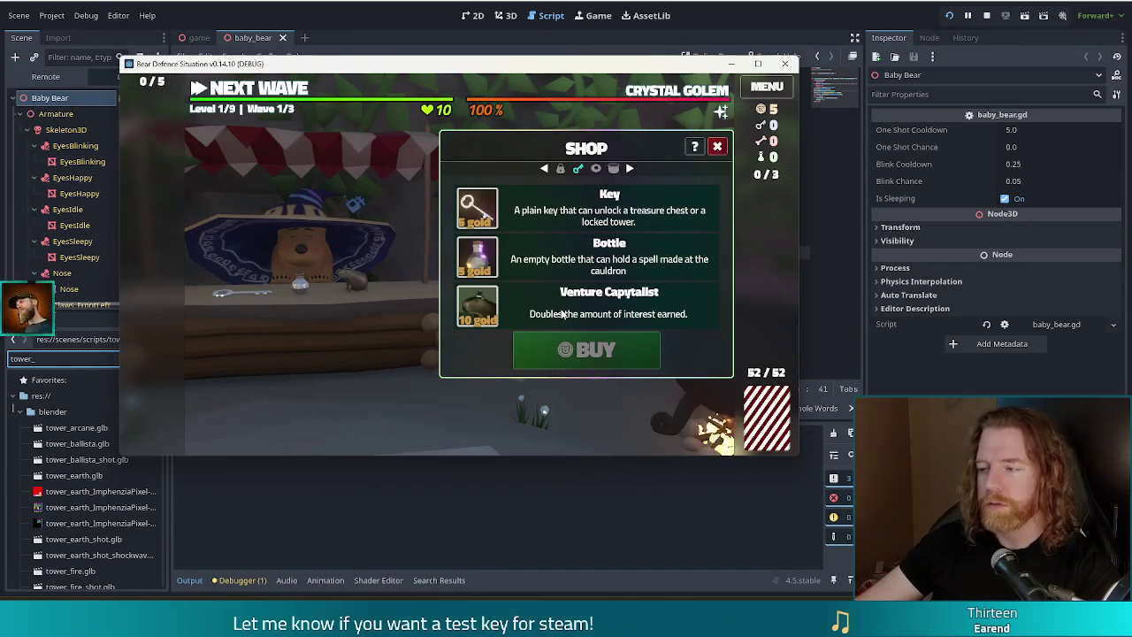
left_click(717, 147)
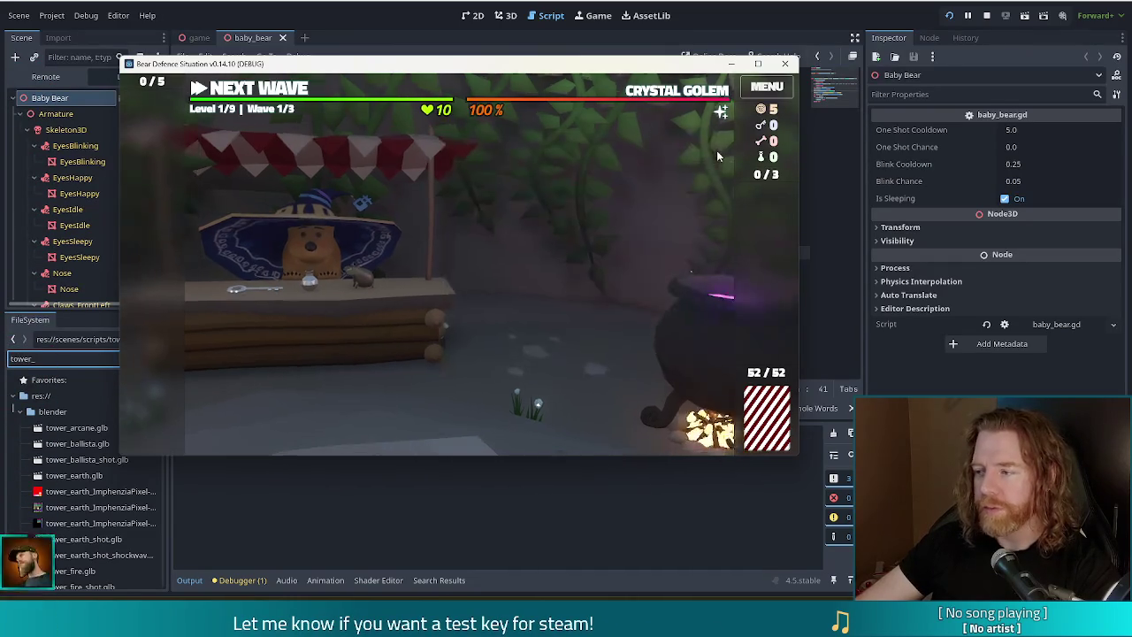
left_click(528, 365)
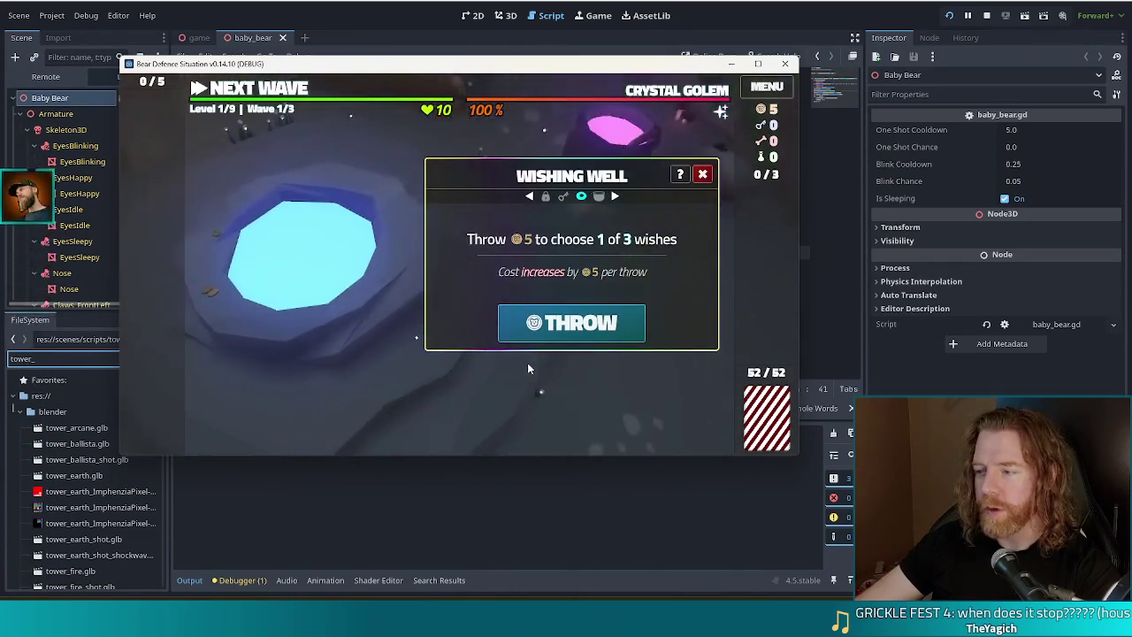
left_click(551, 330)
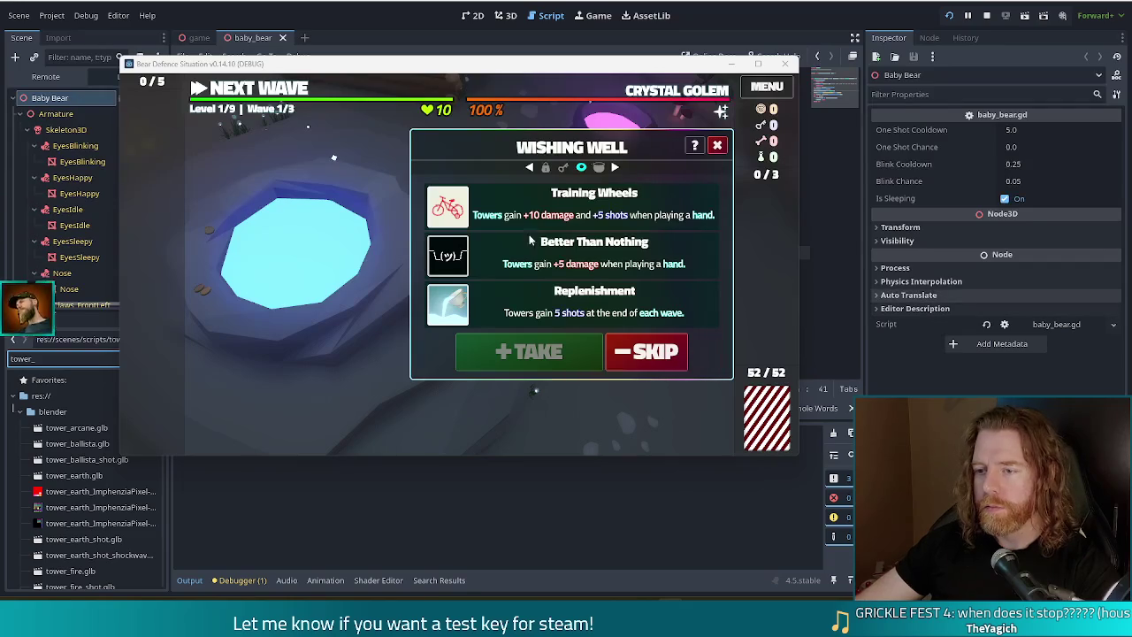
Choose Replenishment over Training Wheels, take that wish, and close the Wishing Well.
left_click(552, 210)
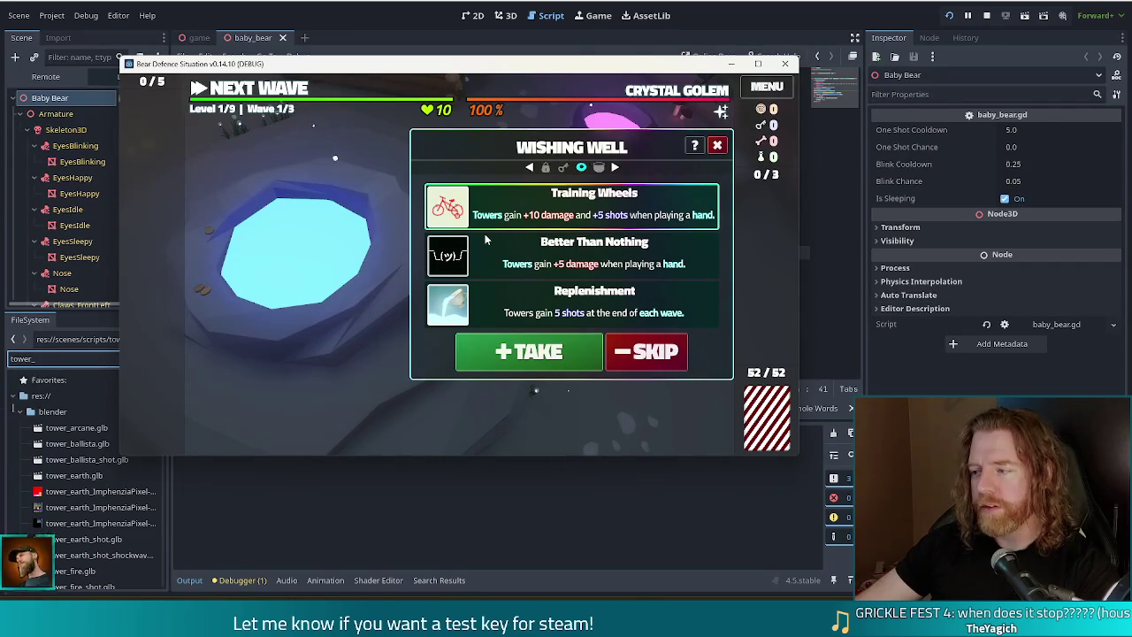
left_click(580, 320)
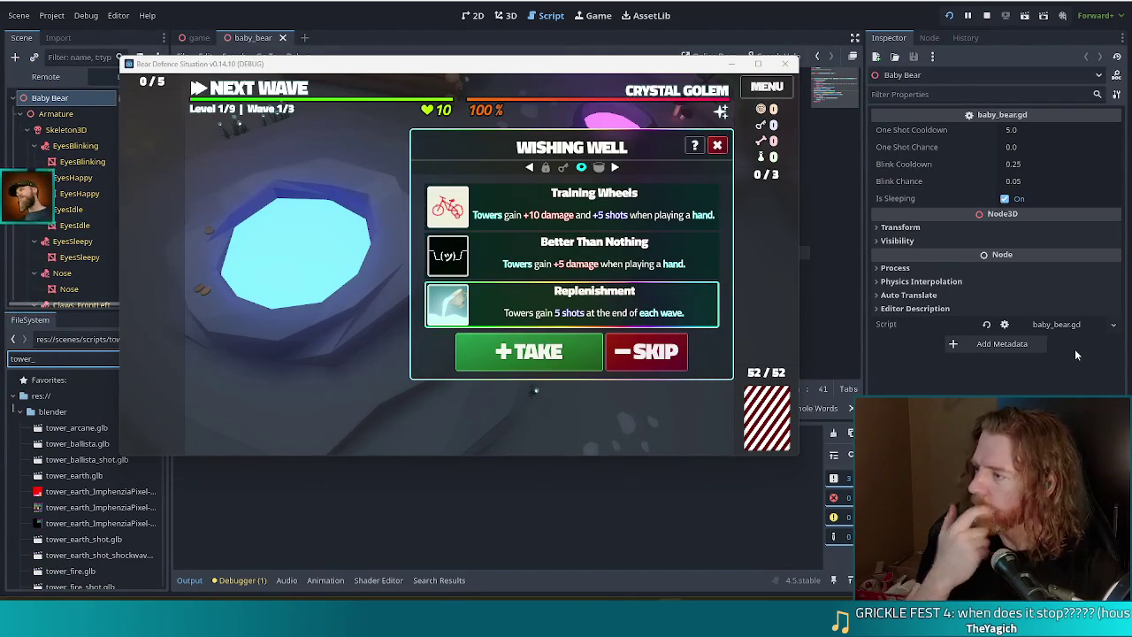
left_click(499, 353)
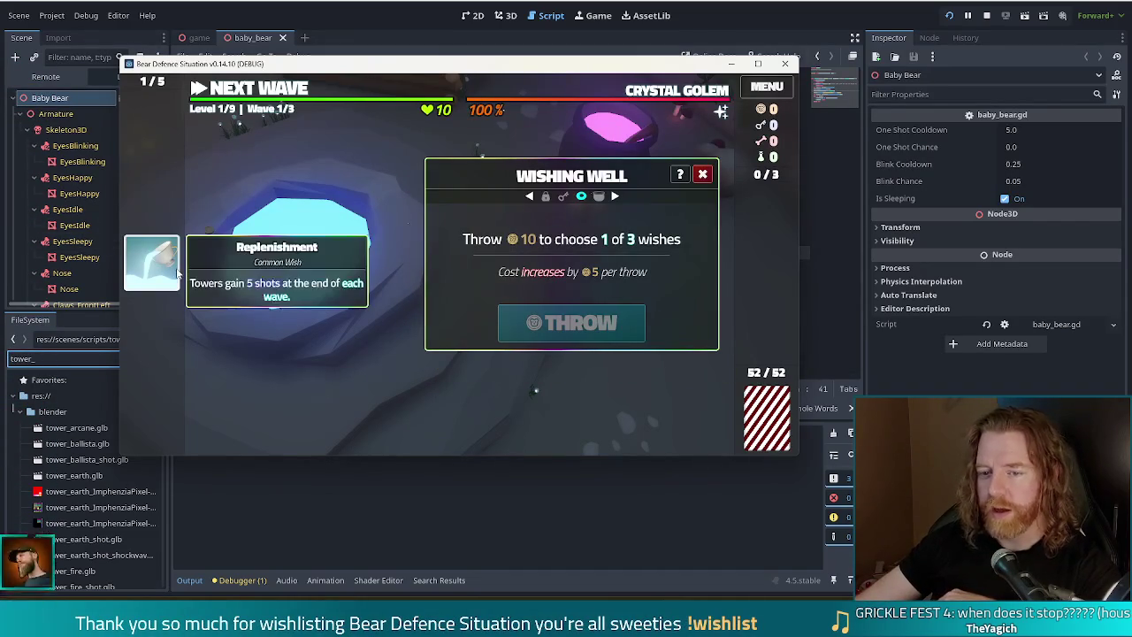
left_click(702, 174)
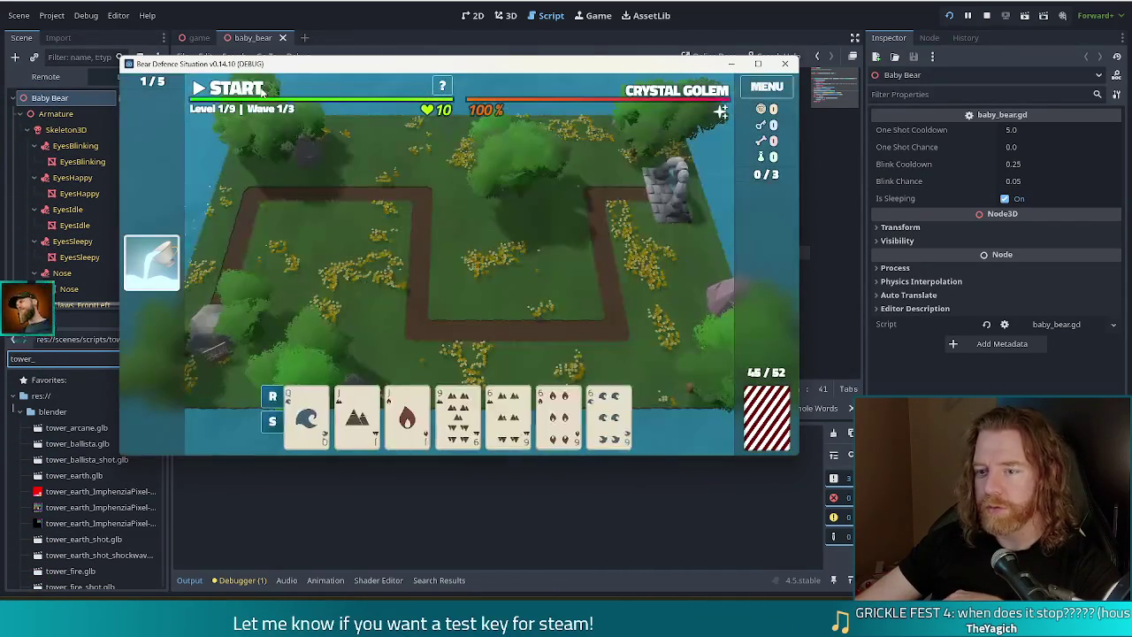
Play a Full House of three 6s and two Jacks and place the ballista near the map centre.
left_click(507, 416)
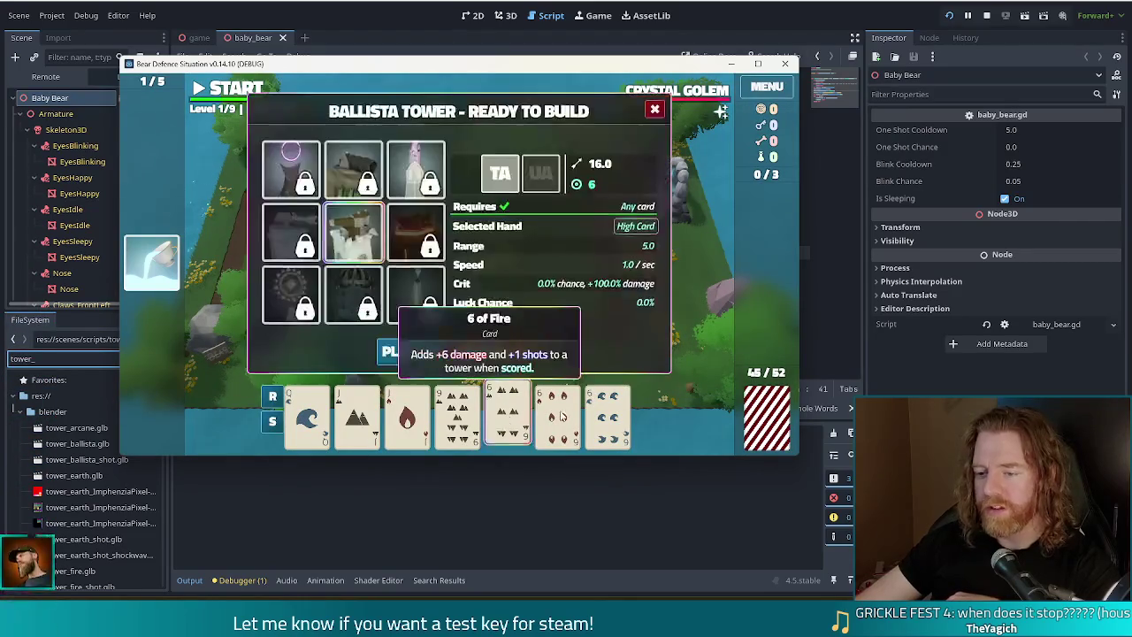
left_click(416, 420)
left_click(357, 415)
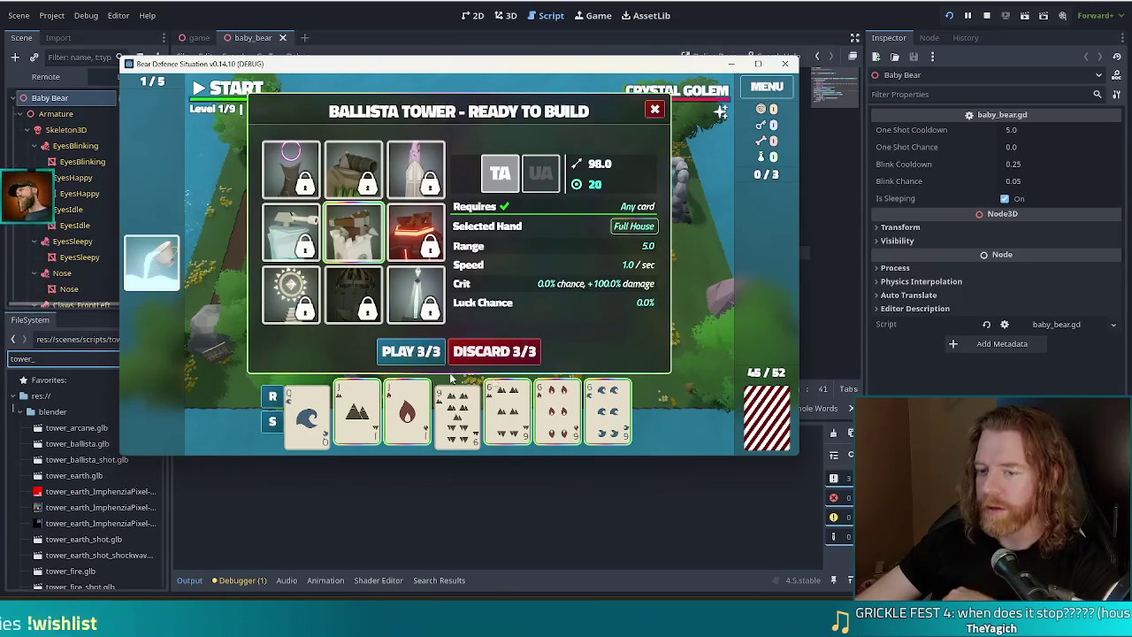
mouse_move(351, 210)
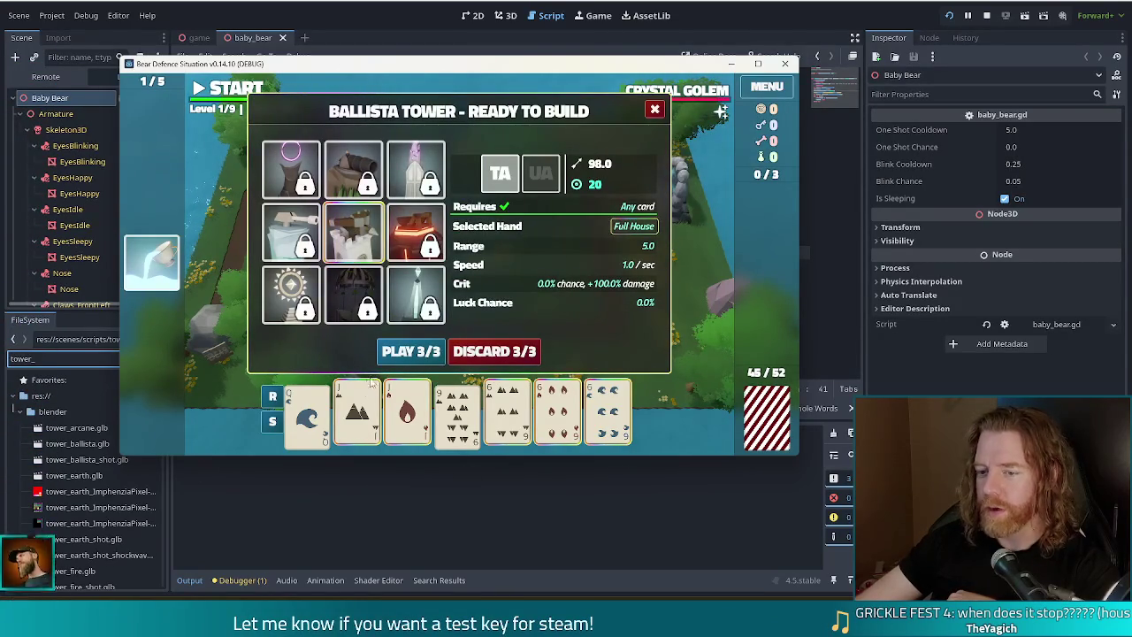
left_click(358, 403)
left_click(407, 402)
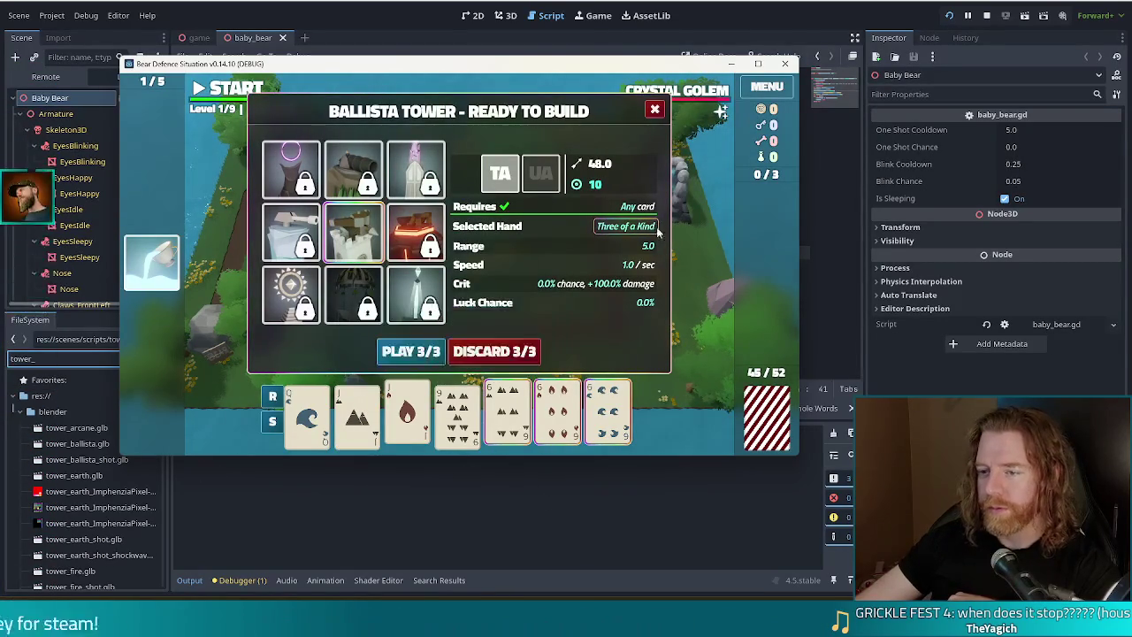
left_click(407, 411)
left_click(354, 415)
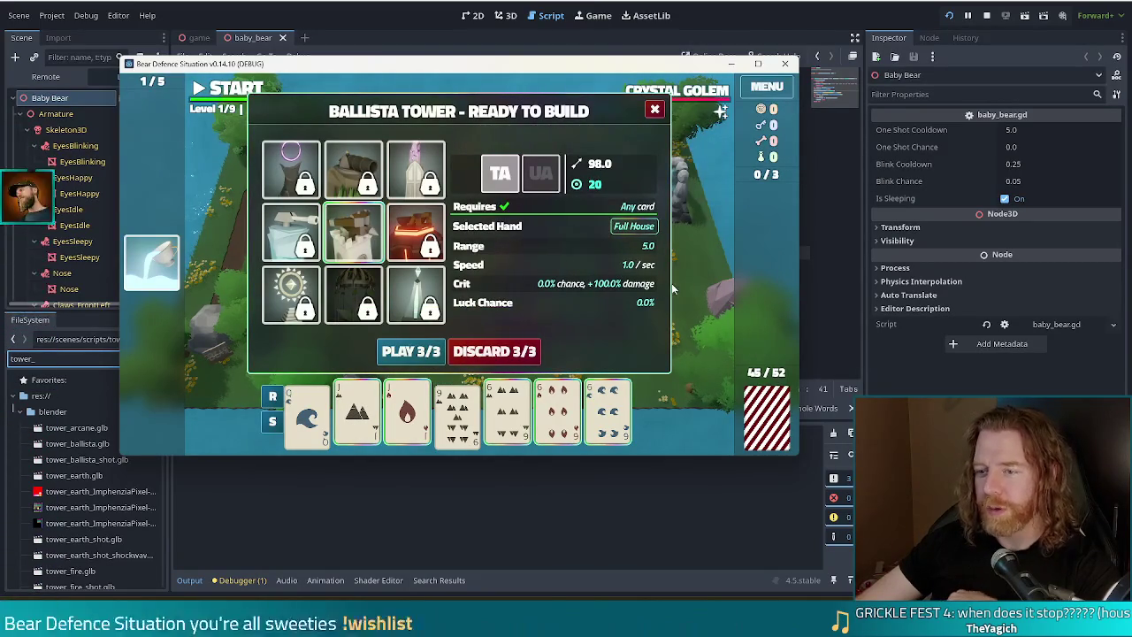
left_click(398, 354)
left_click(561, 288)
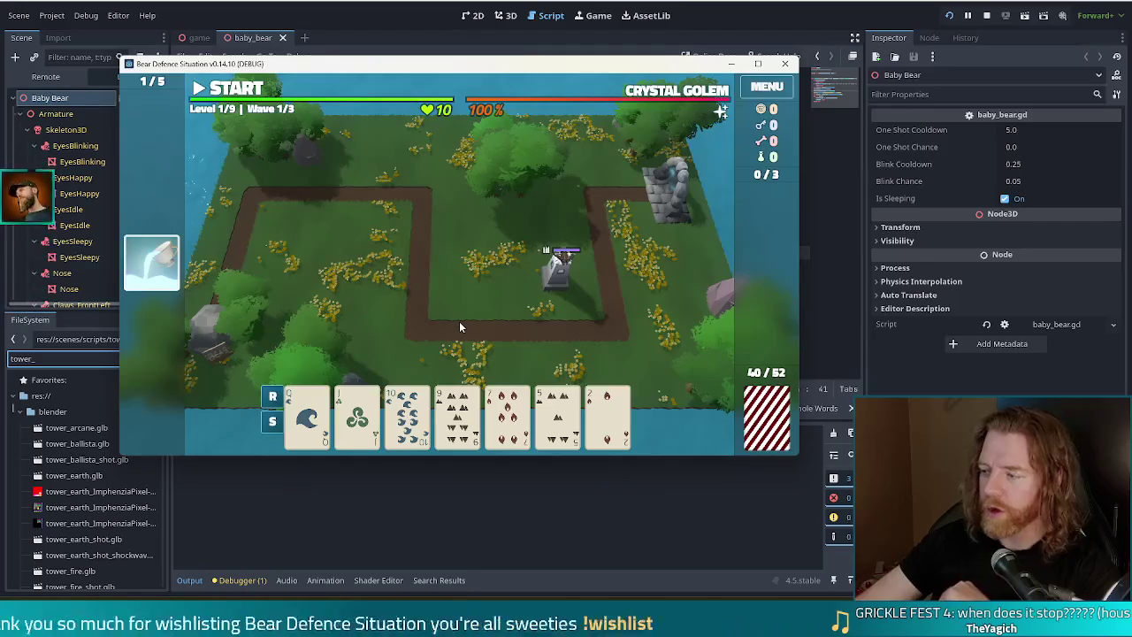
Discard the 9 of Earth for new cards, select the Jack of Earth, and sort the hand by rank.
left_click(457, 413)
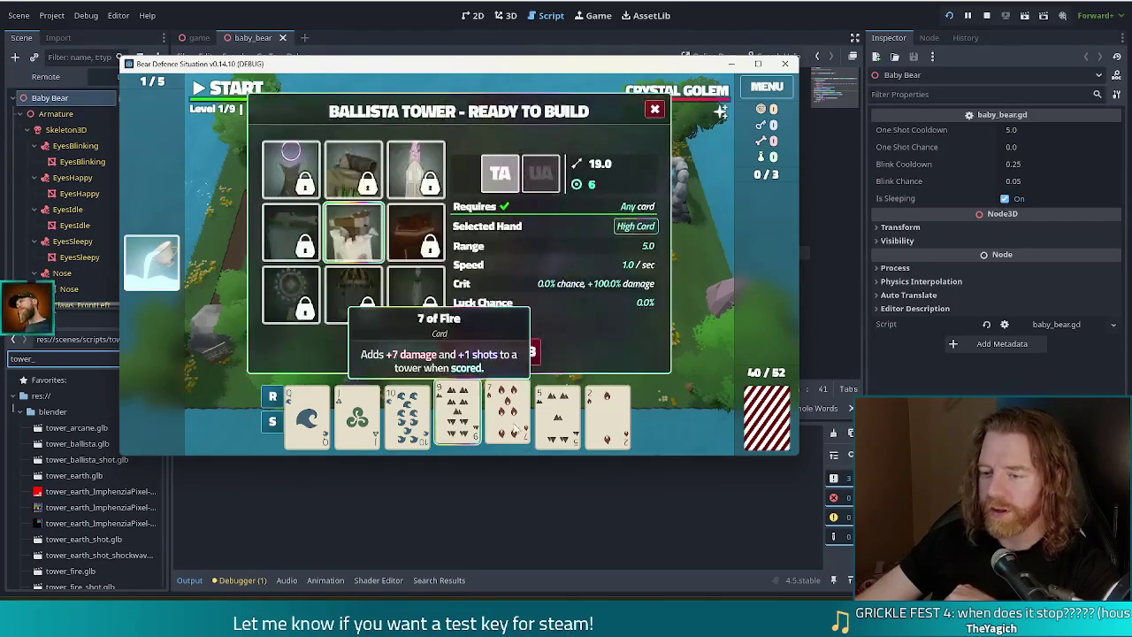
left_click(500, 357)
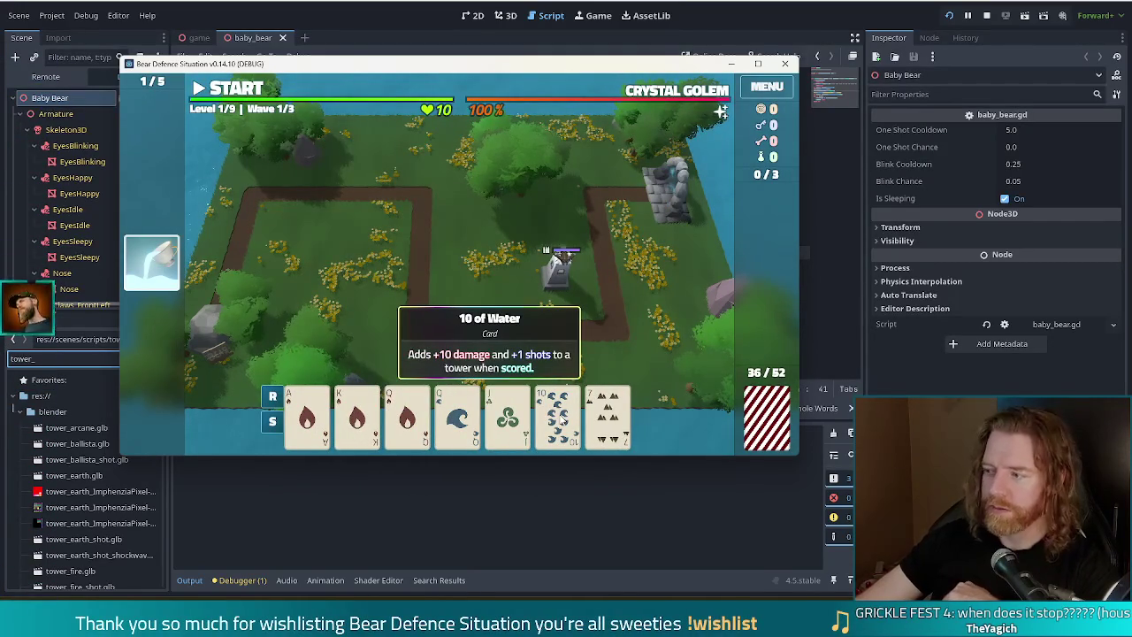
left_click(507, 414)
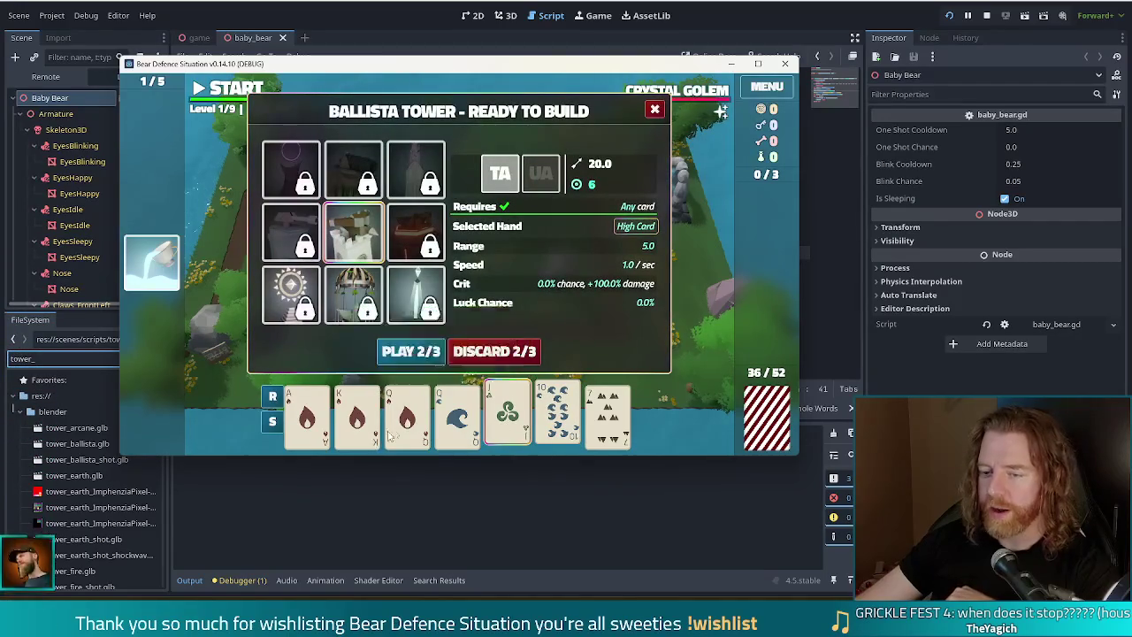
left_click(274, 422)
left_click(272, 421)
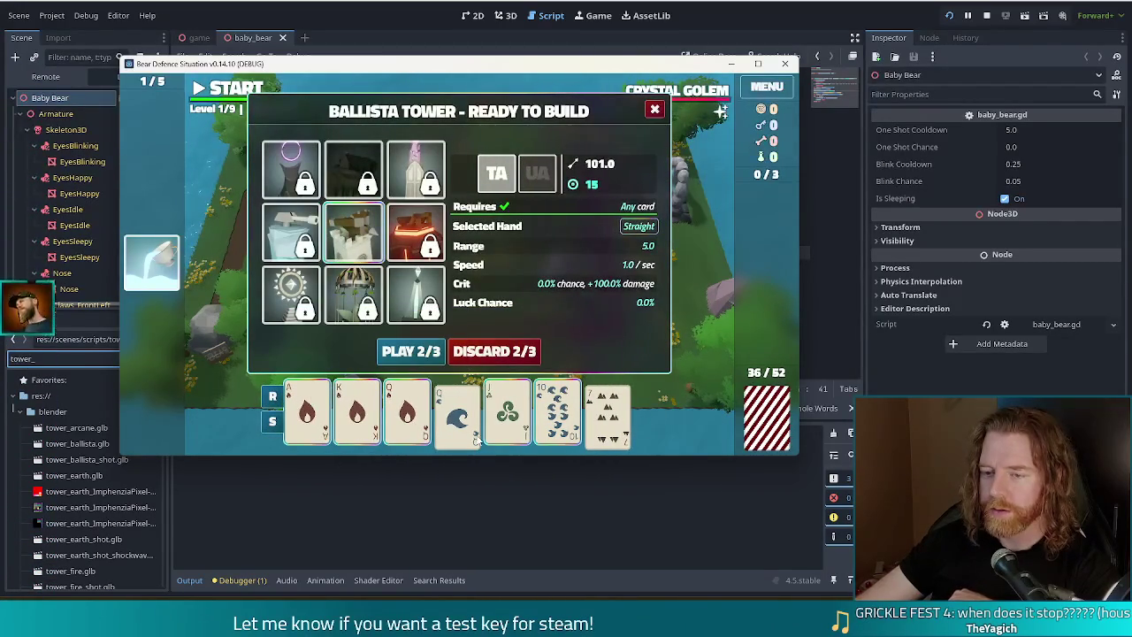
Play the straight to build ballista towers, dismiss Wave Complete, and select the 7 to discard.
left_click(410, 351)
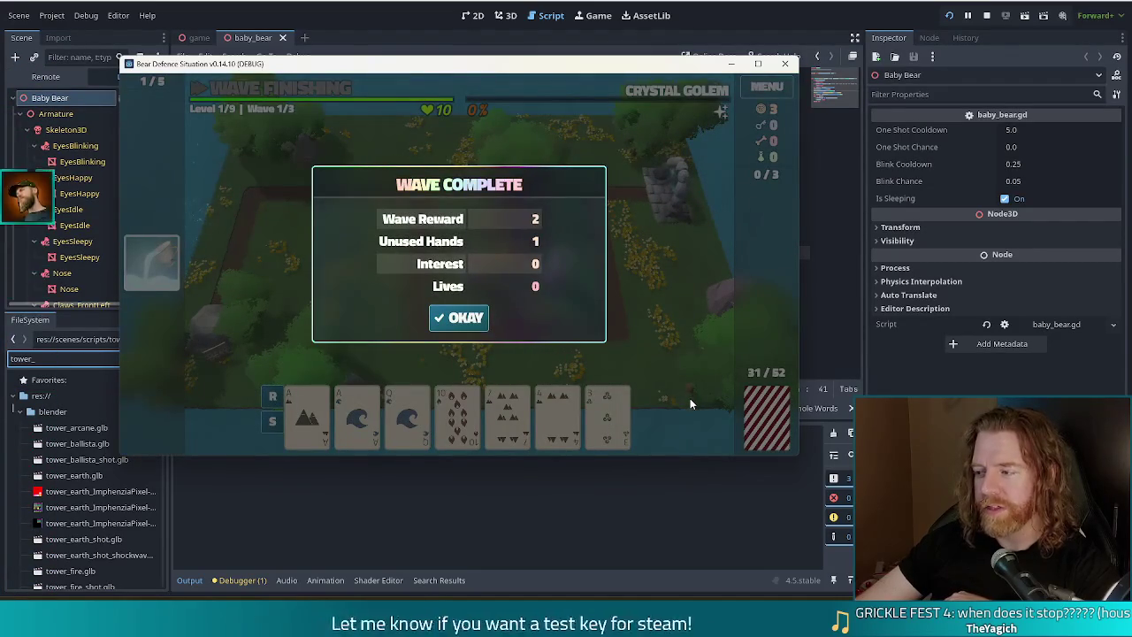
left_click(442, 322)
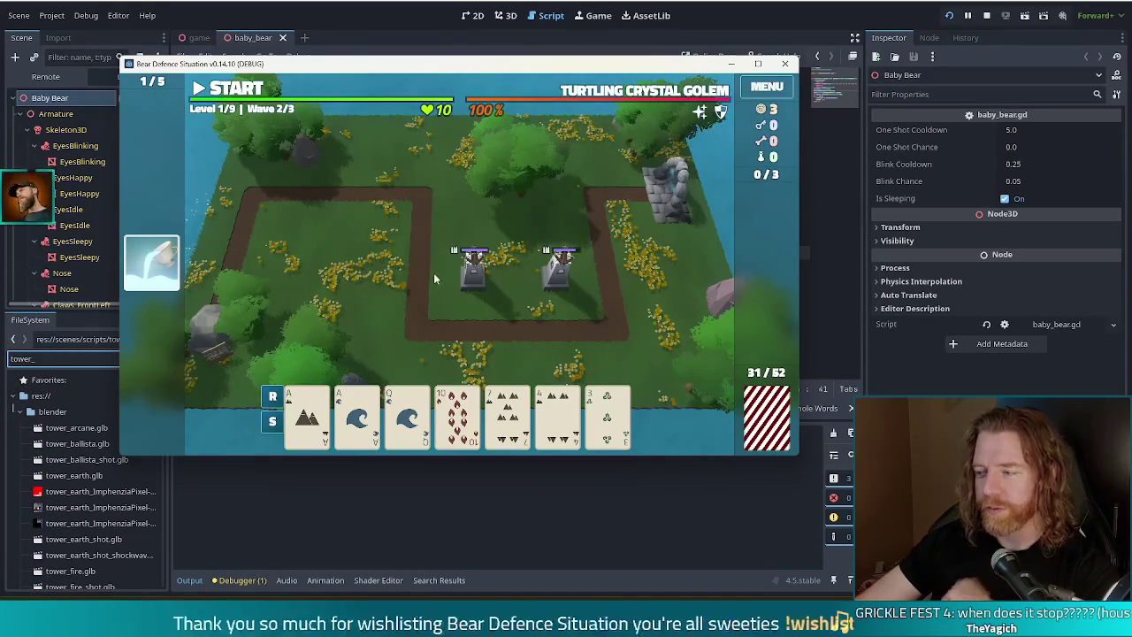
left_click(500, 413)
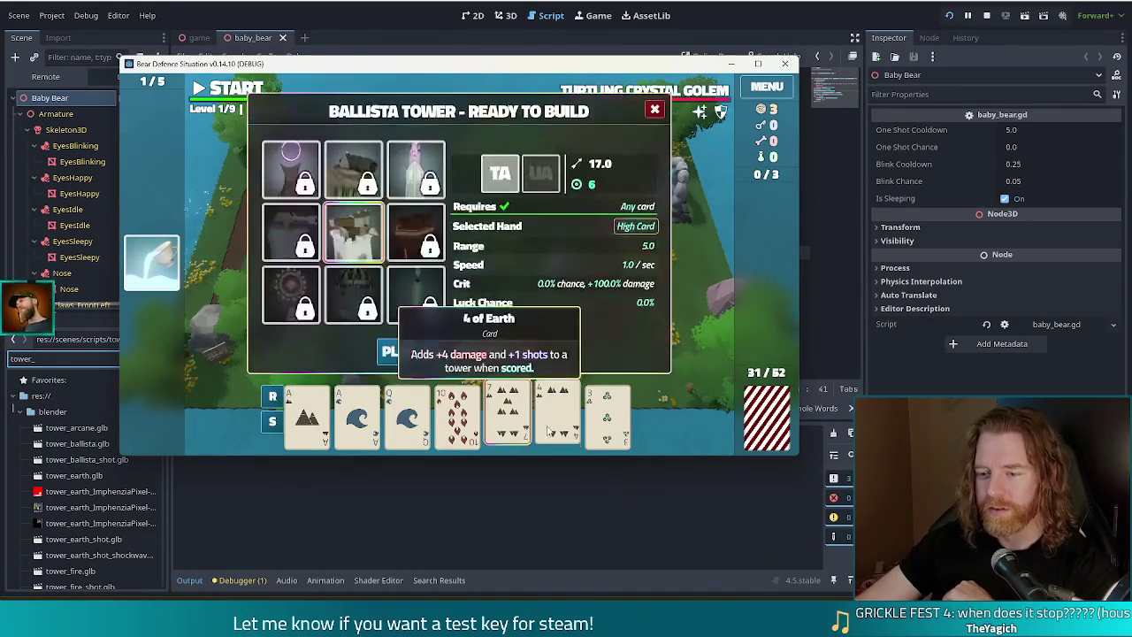
Discard the 7, then the 8, 5 of Earth and 3 of Earth, leaving 23 cards in the deck.
left_click(506, 353)
left_click(507, 413)
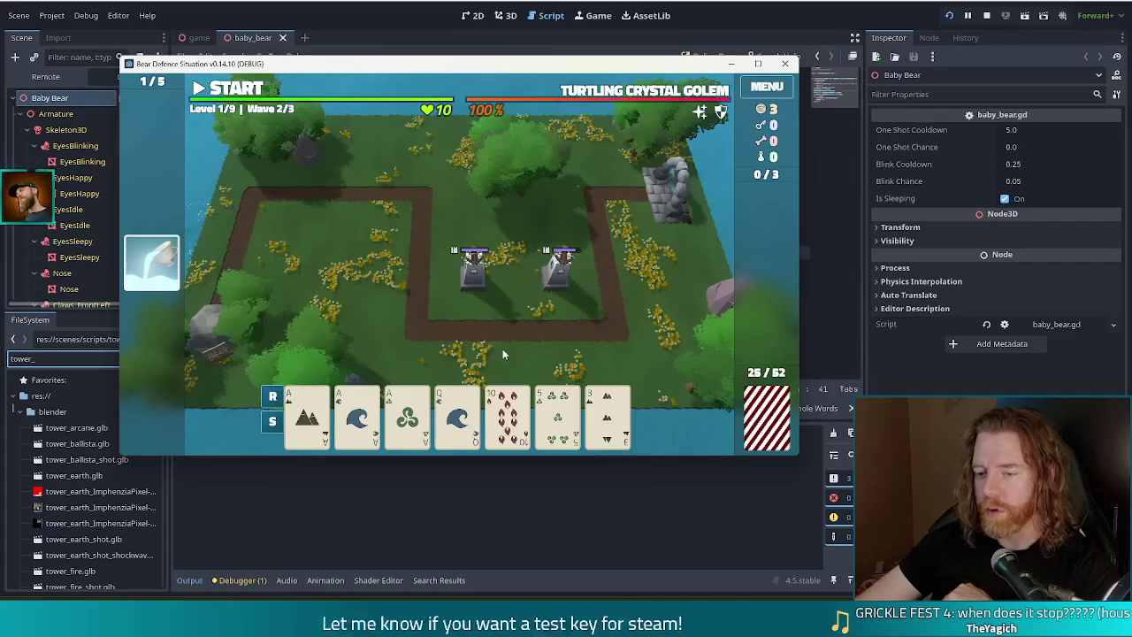
left_click(558, 415)
left_click(595, 437)
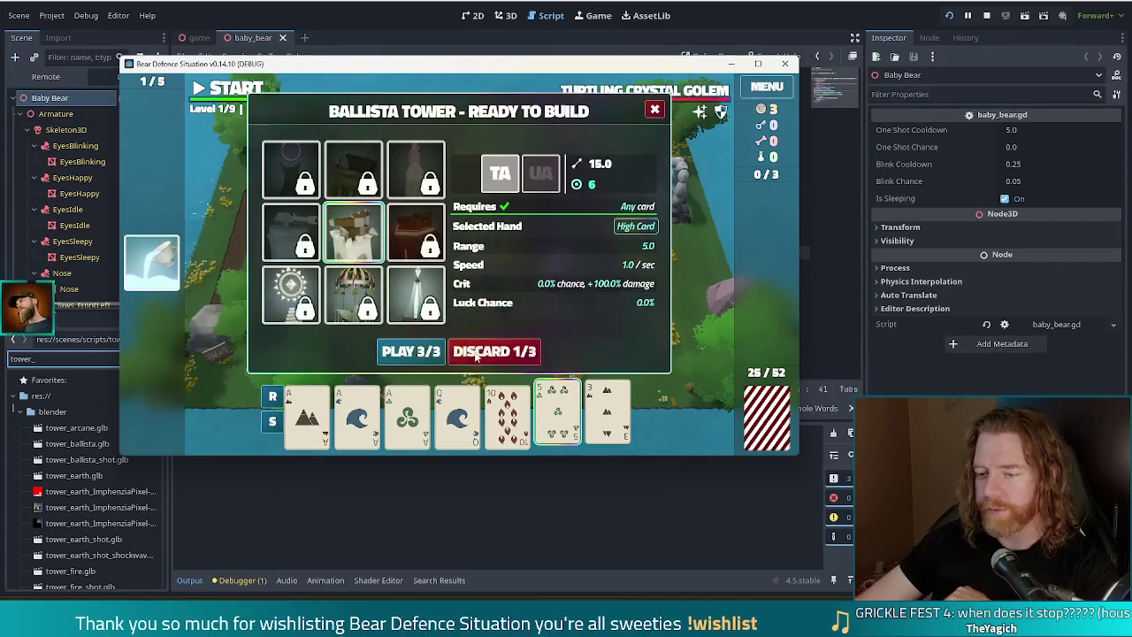
left_click(493, 351)
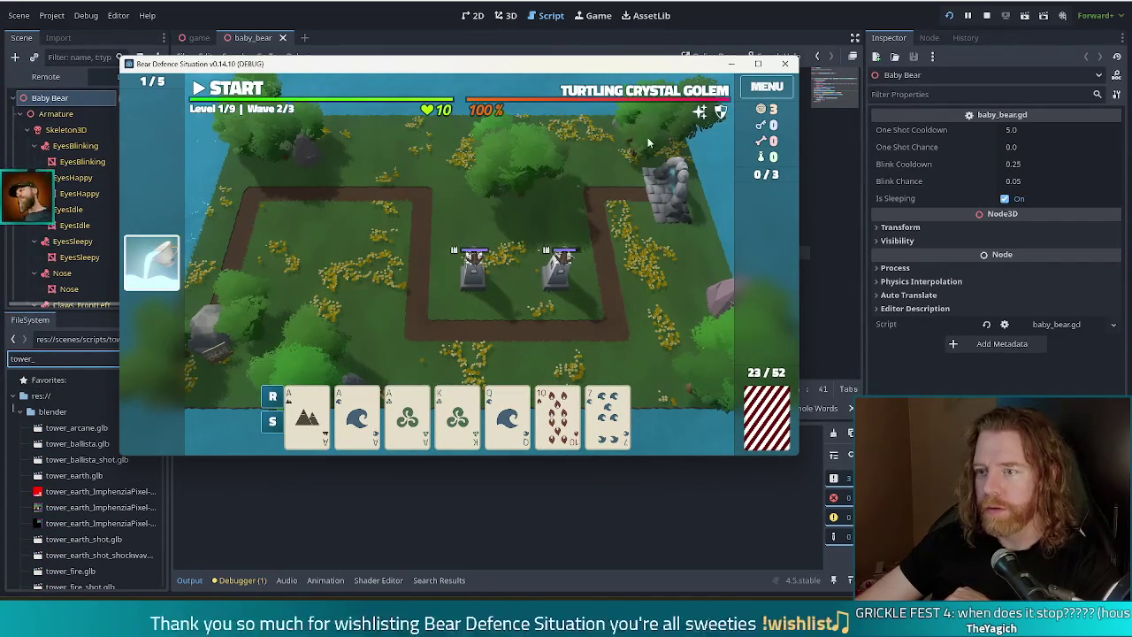
mouse_move(424, 422)
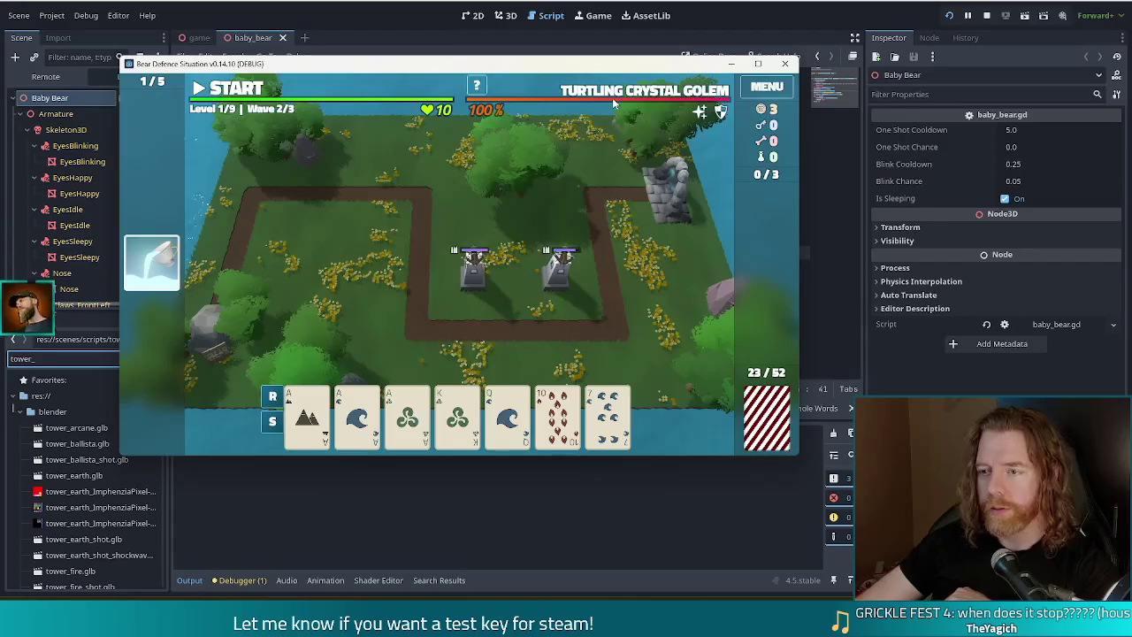
mouse_move(622, 98)
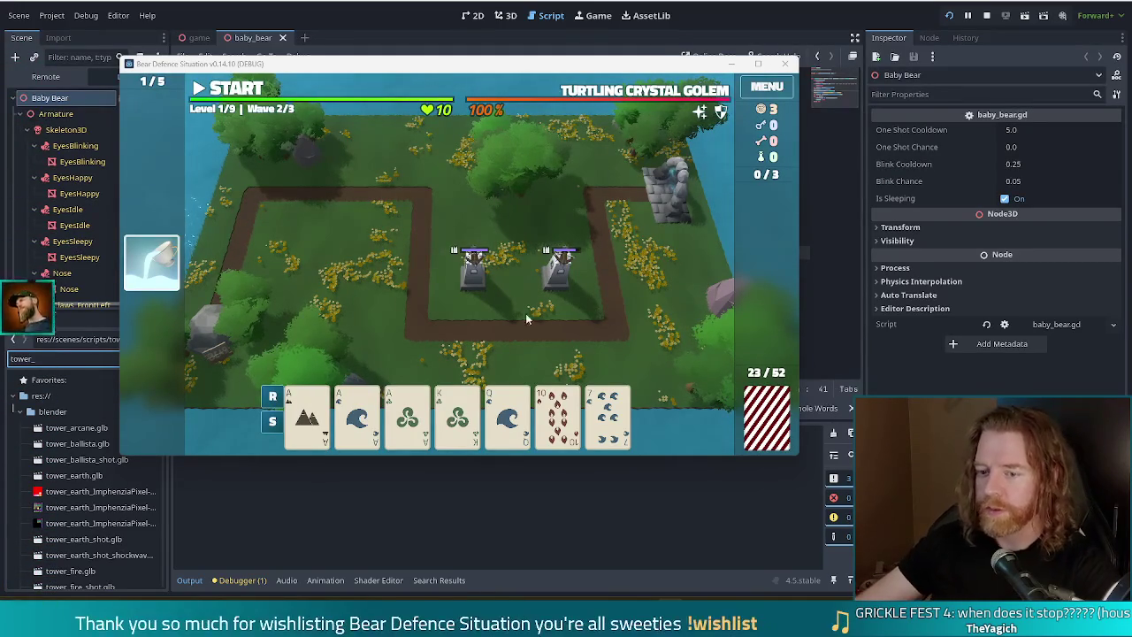
Launch wave 2, dismiss its Wave Complete summary, and select the 10 of Fire.
left_click(228, 88)
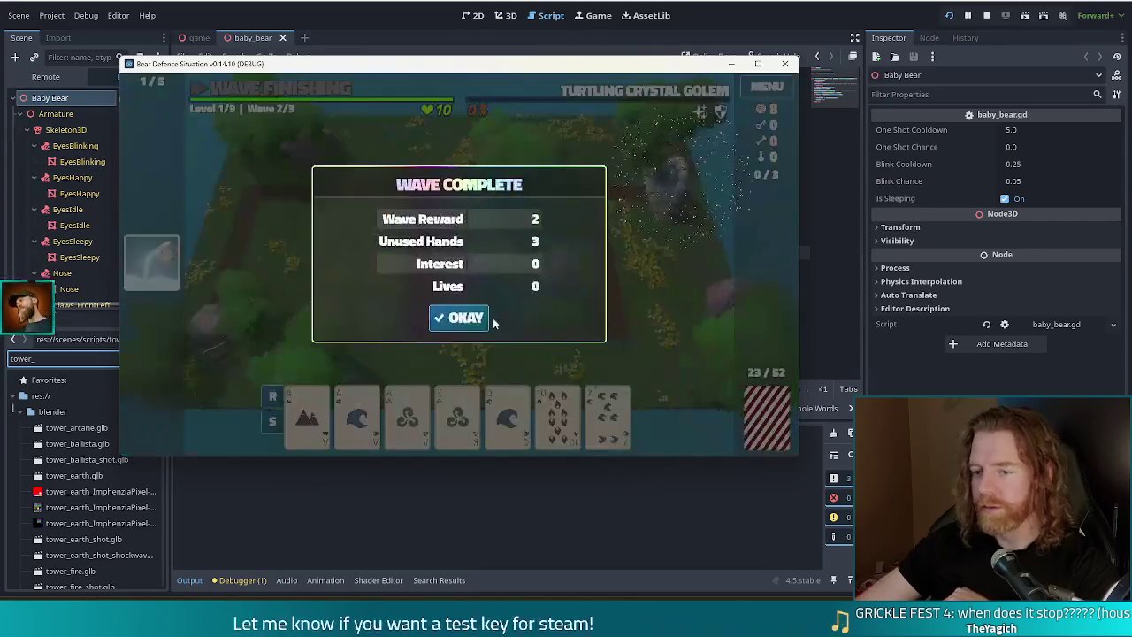
left_click(478, 316)
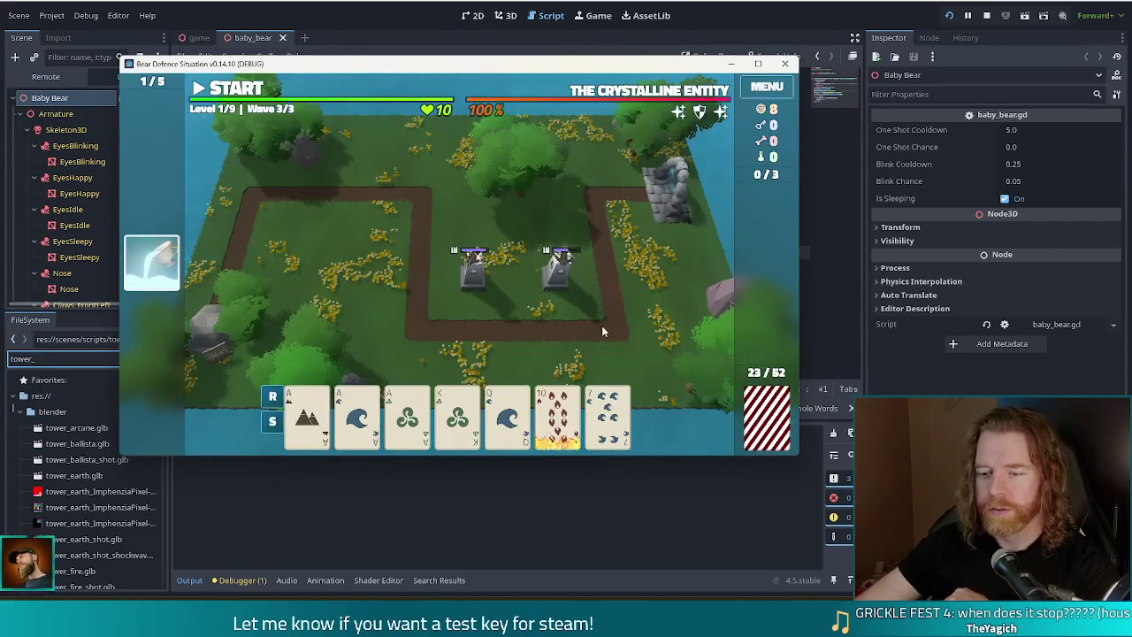
left_click(557, 416)
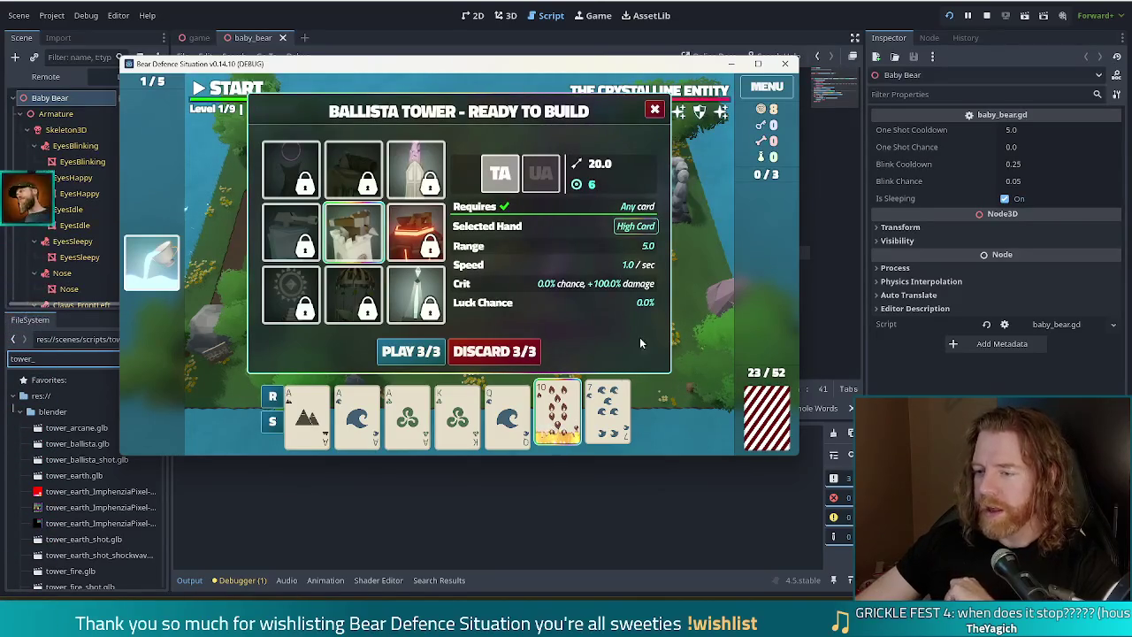
Discard two cards, play a Full House of three aces and two 3s, and place the tower at the path's top left.
left_click(527, 353)
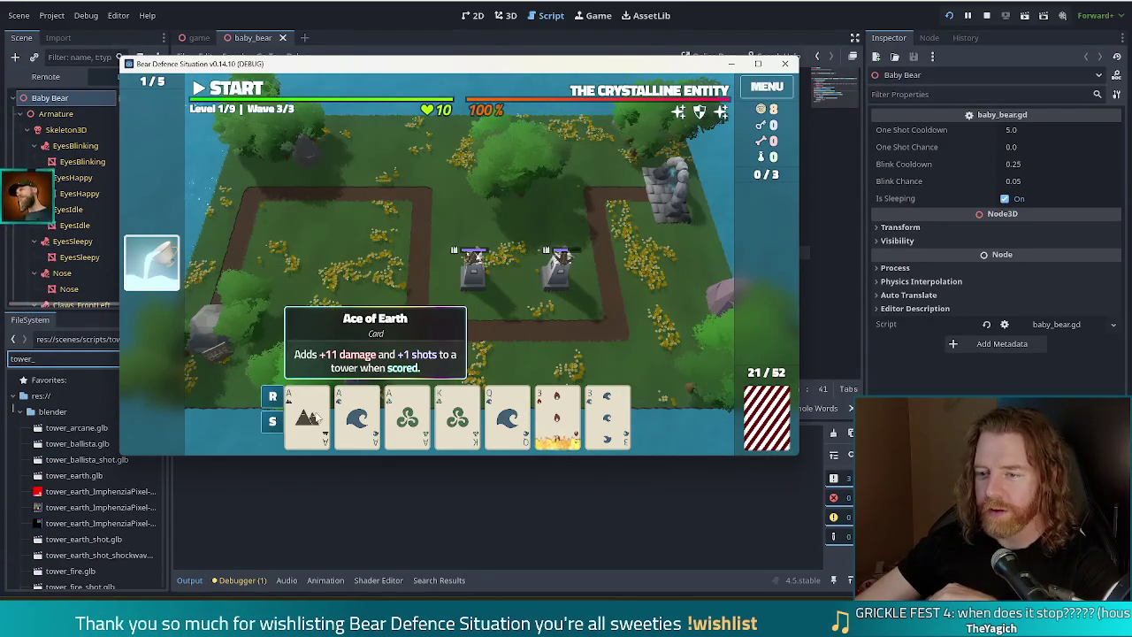
left_click(319, 420)
left_click(373, 419)
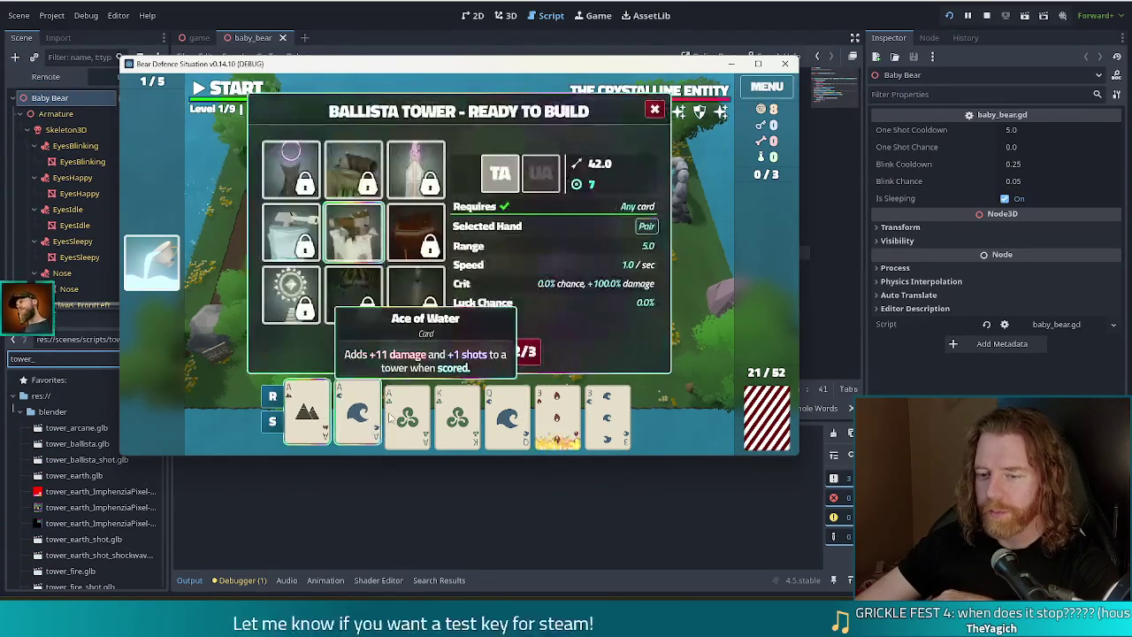
left_click(407, 417)
left_click(558, 417)
left_click(607, 418)
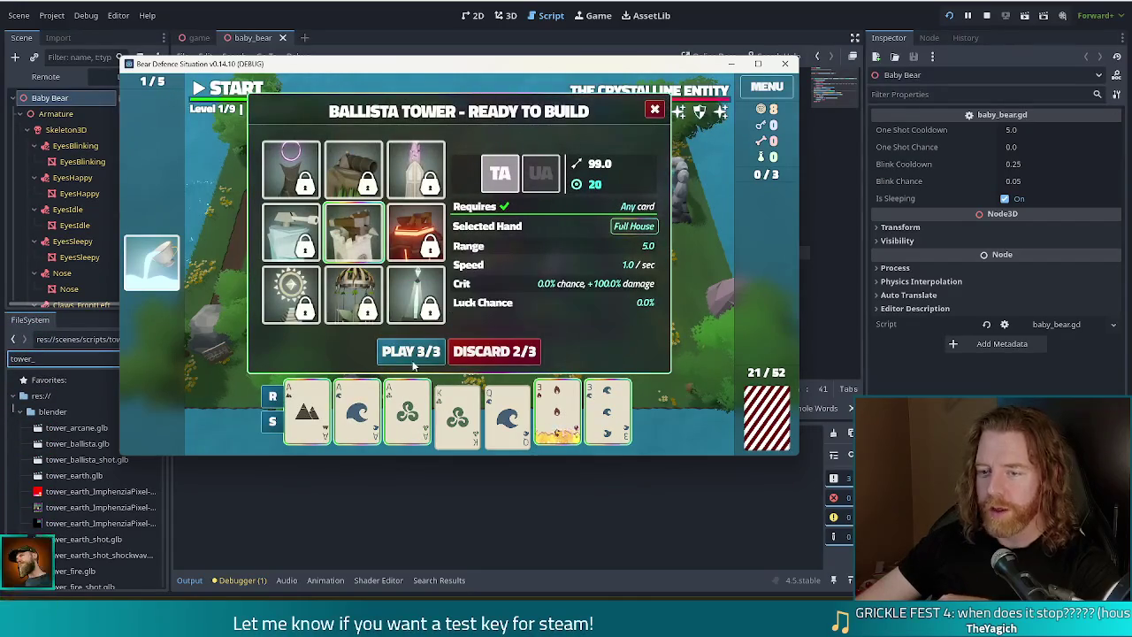
left_click(413, 352)
left_click(367, 231)
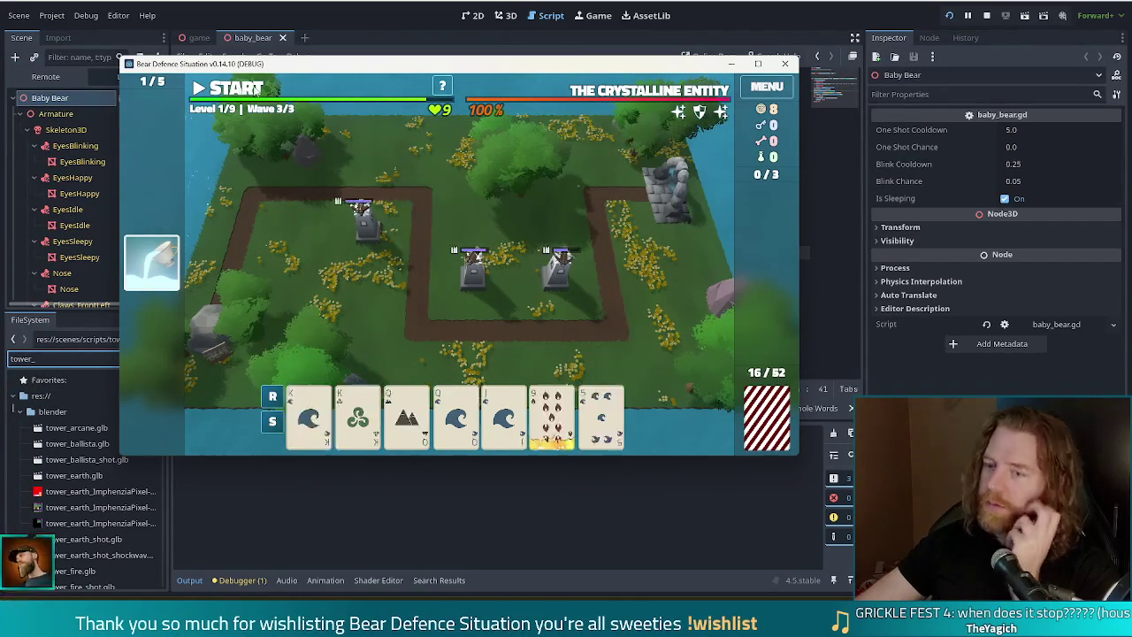
left_click(557, 266)
Check a tower's stats, start wave 3 with Space, and cash in the central tower for gold.
left_click(596, 280)
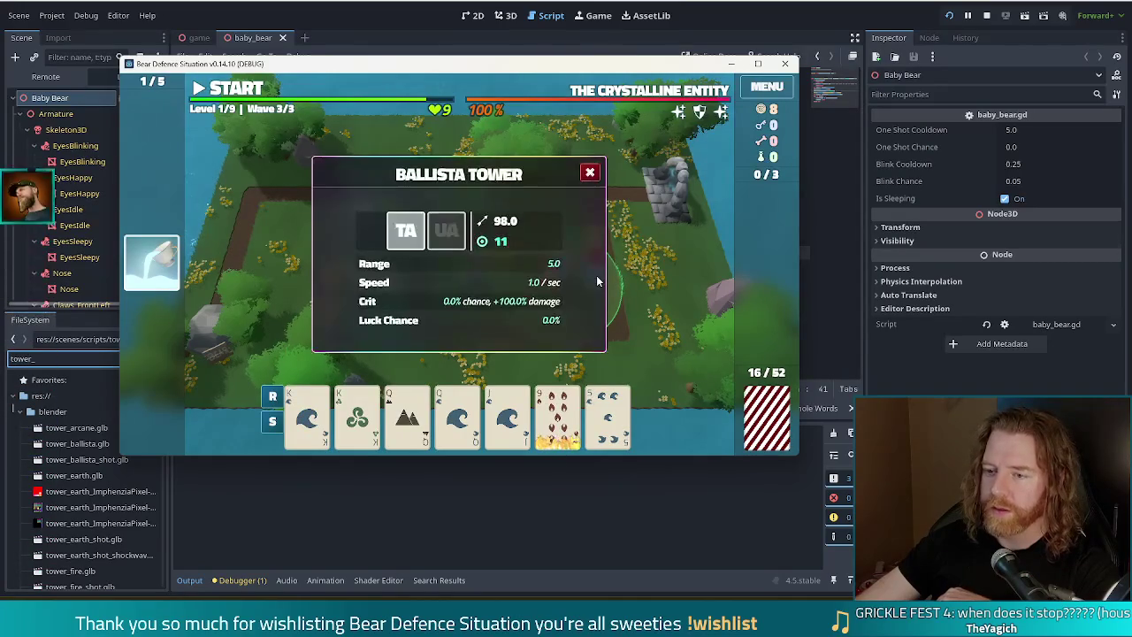
left_click(590, 172)
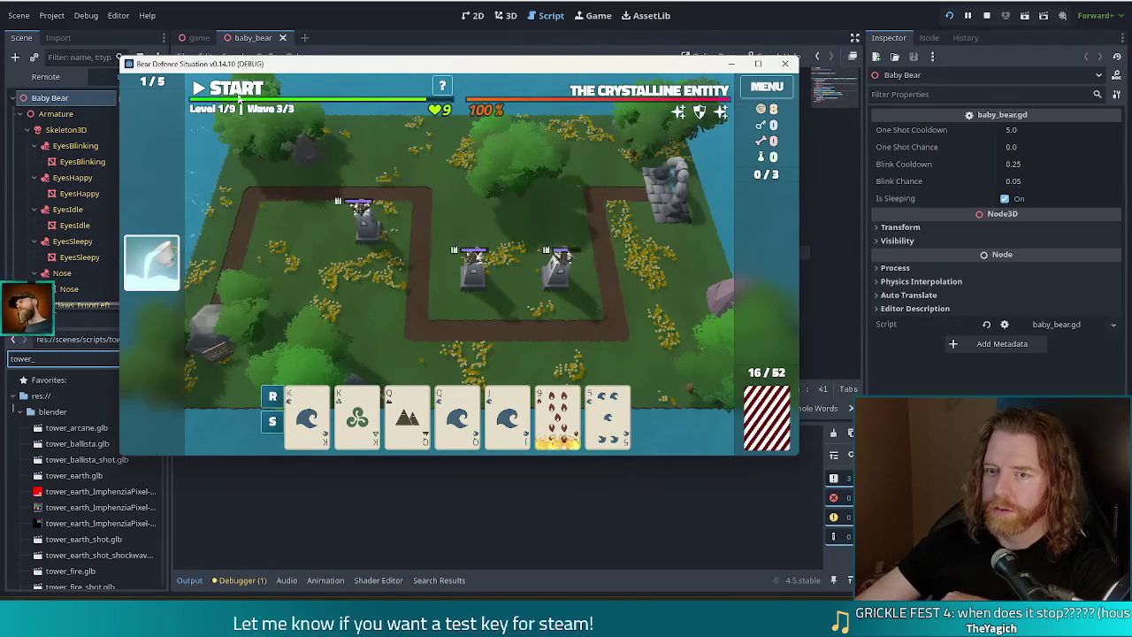
key("space")
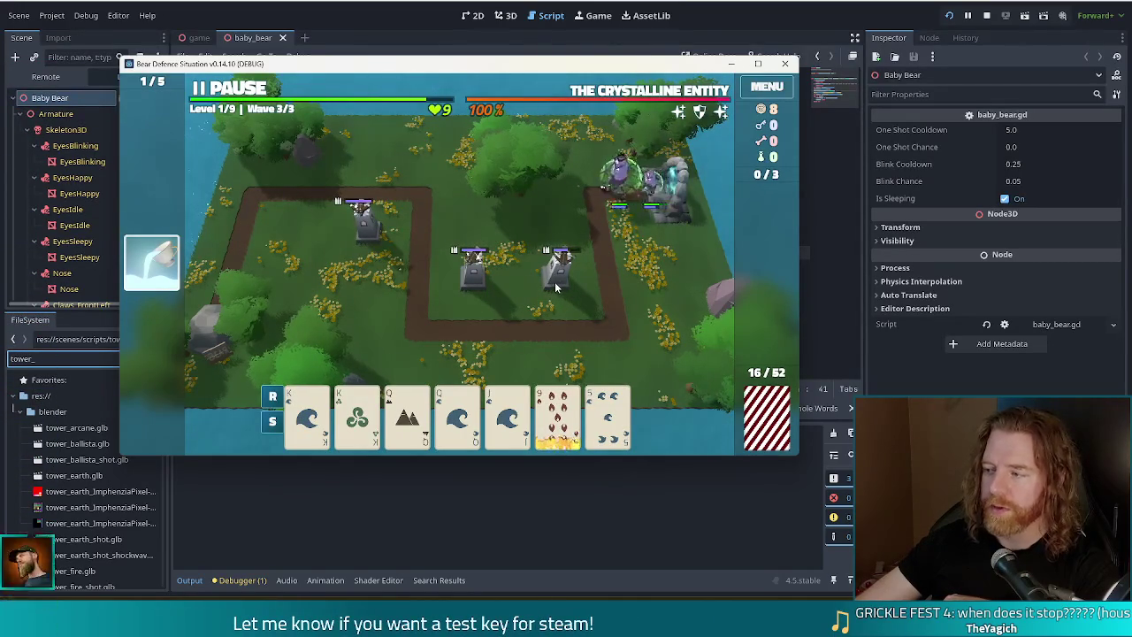
left_click(557, 280)
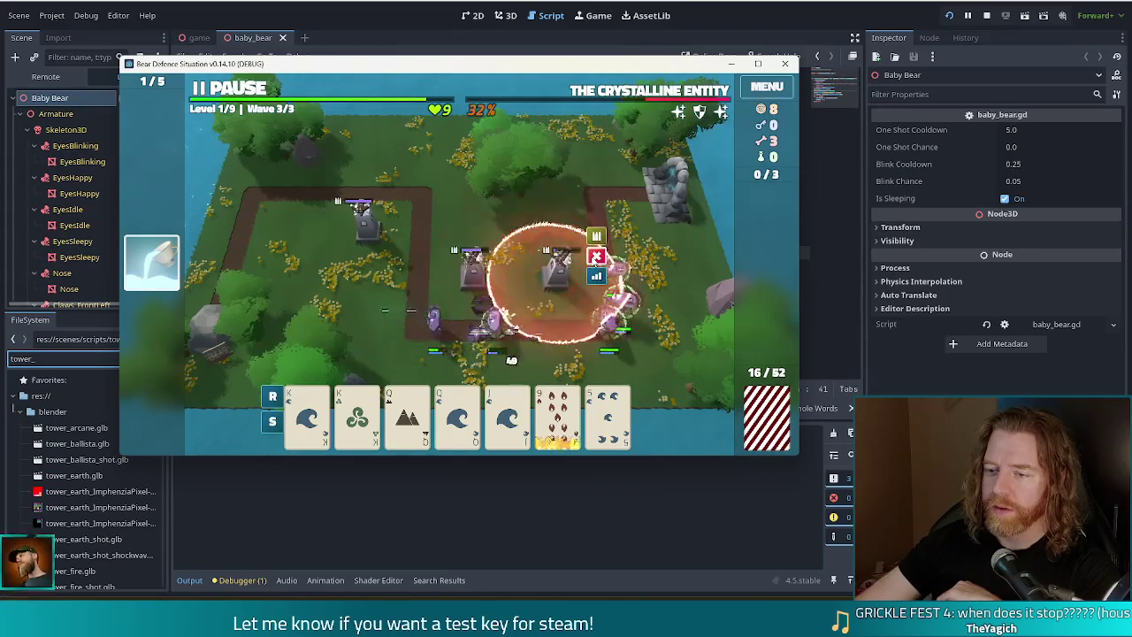
left_click(596, 257)
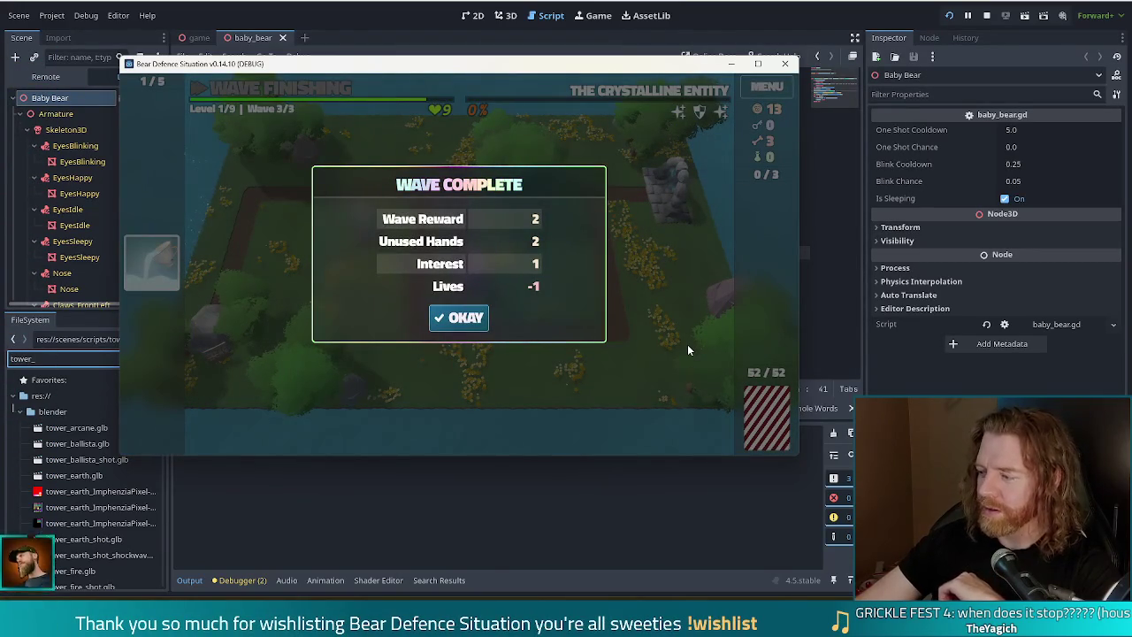
Accept the wave rewards and upgrade the Ballista Tower's Shots to level 2, starting level 2.
left_click(454, 323)
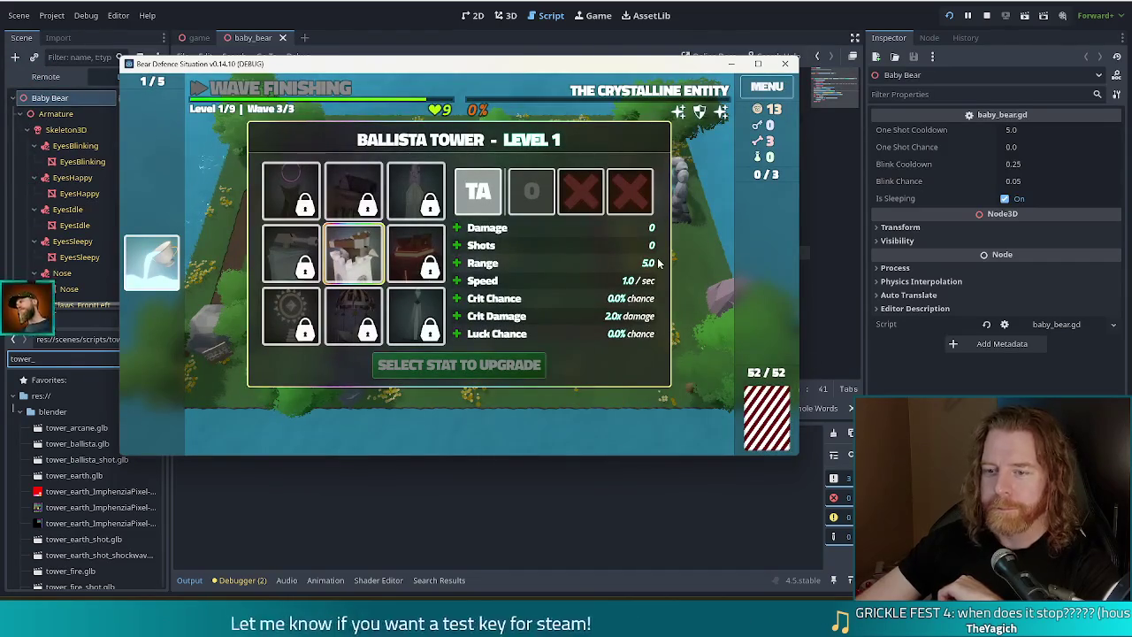
mouse_move(126, 283)
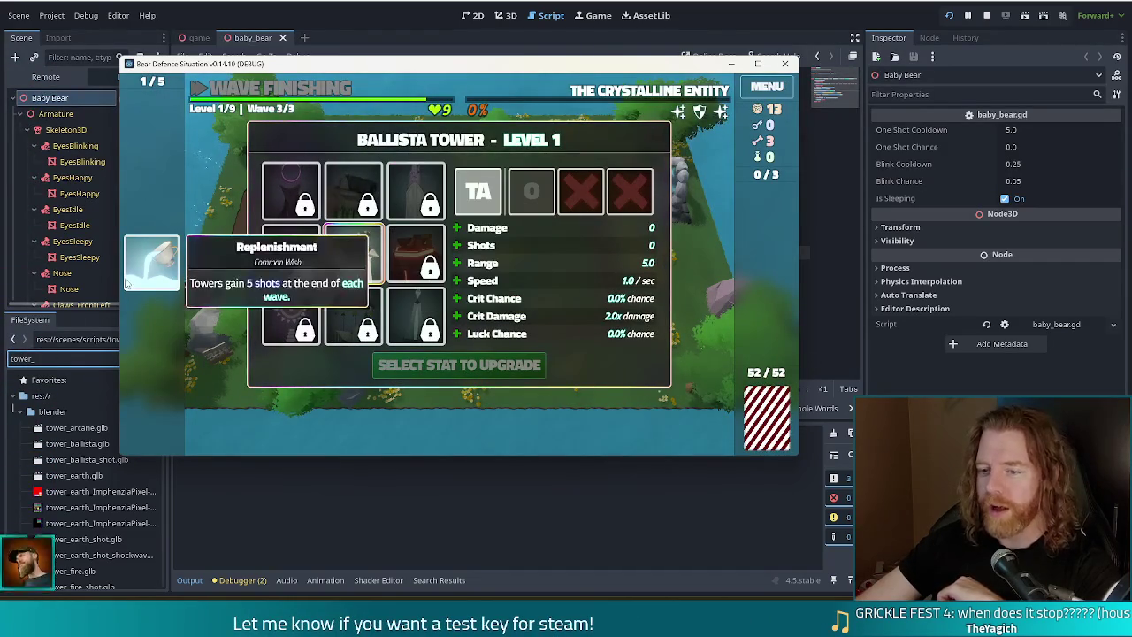
mouse_move(403, 270)
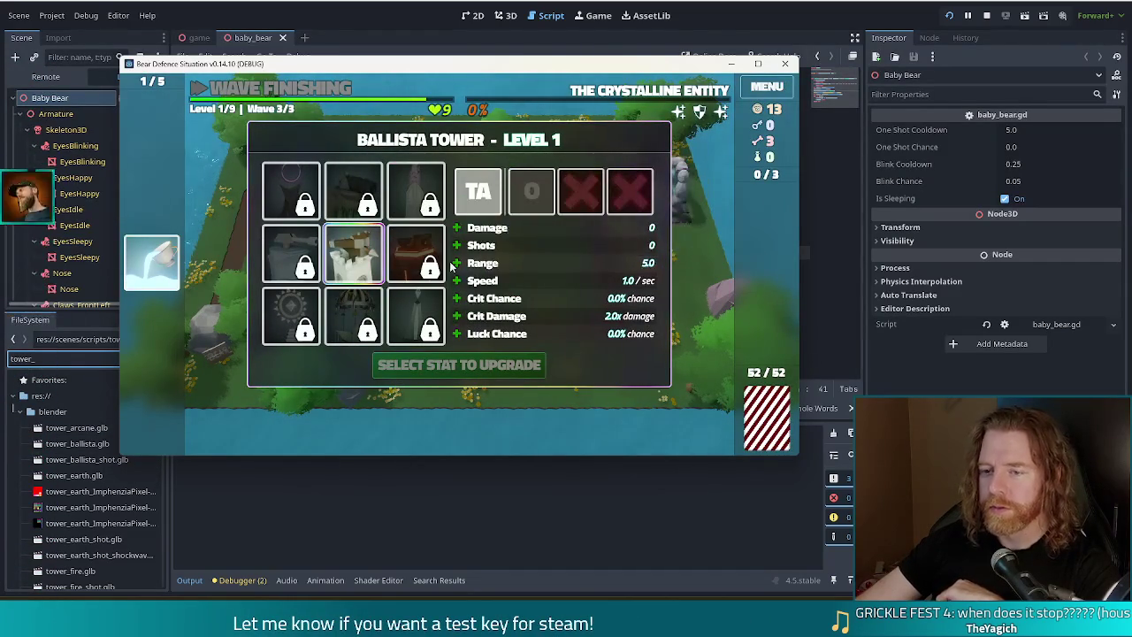
left_click(526, 243)
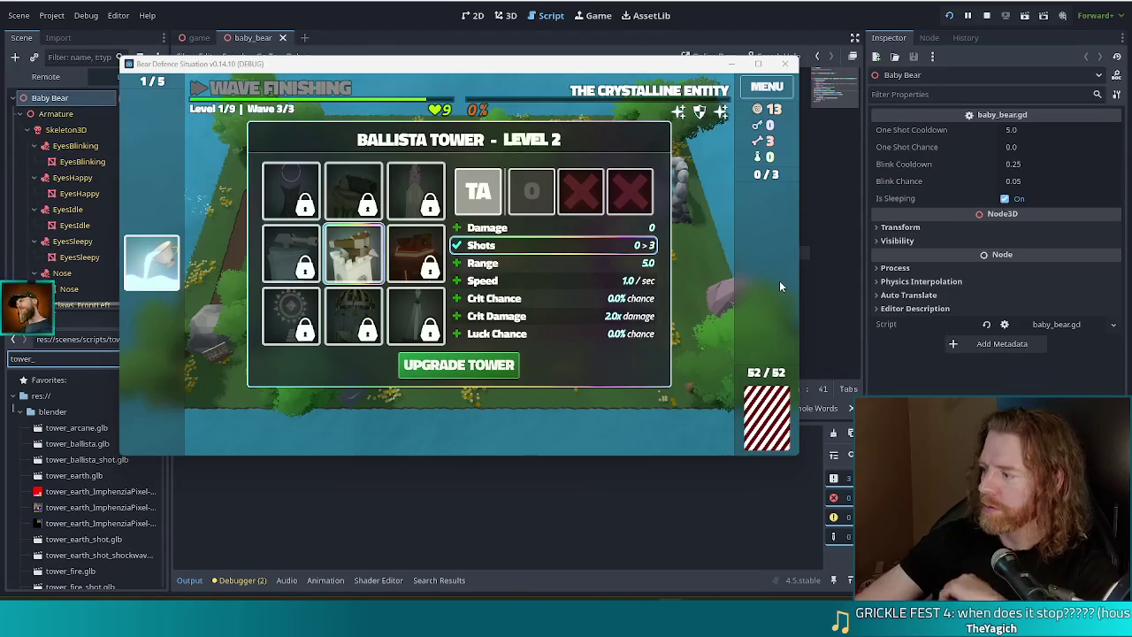
mouse_move(541, 210)
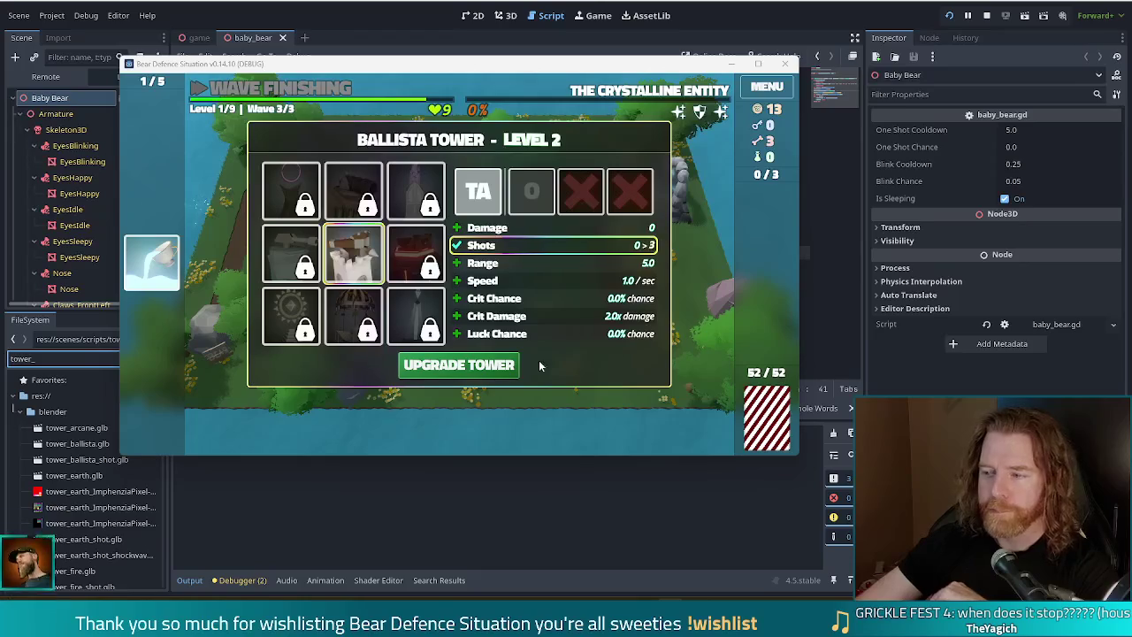
left_click(499, 366)
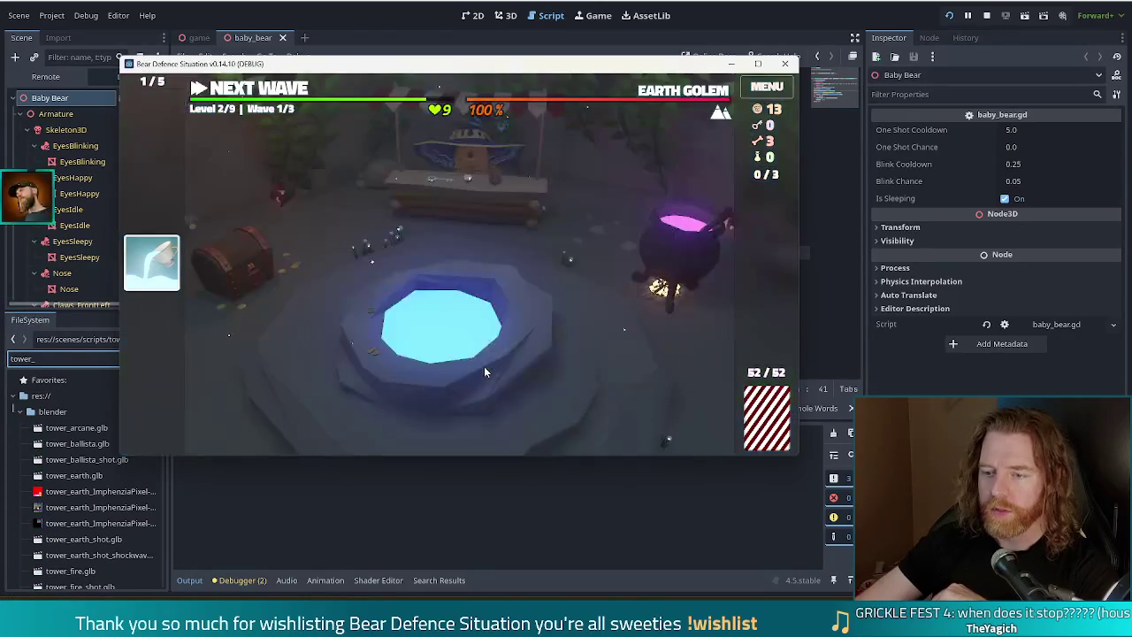
Skip the shop, then stir two bones into the cauldron for Copper, Mana and Wind spells.
left_click(467, 225)
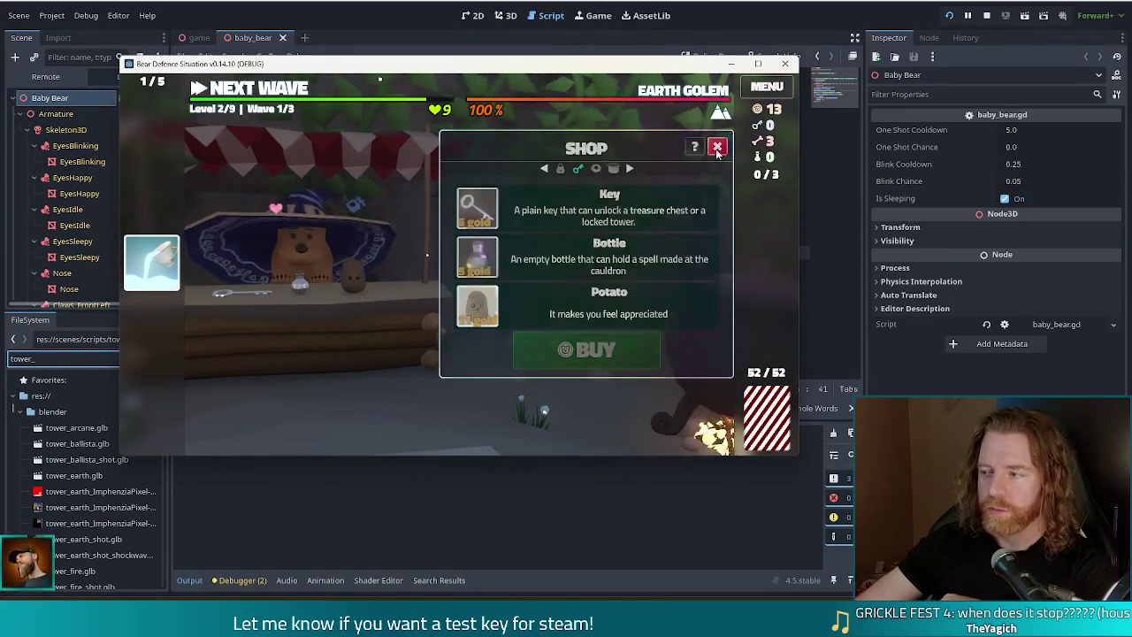
left_click(671, 378)
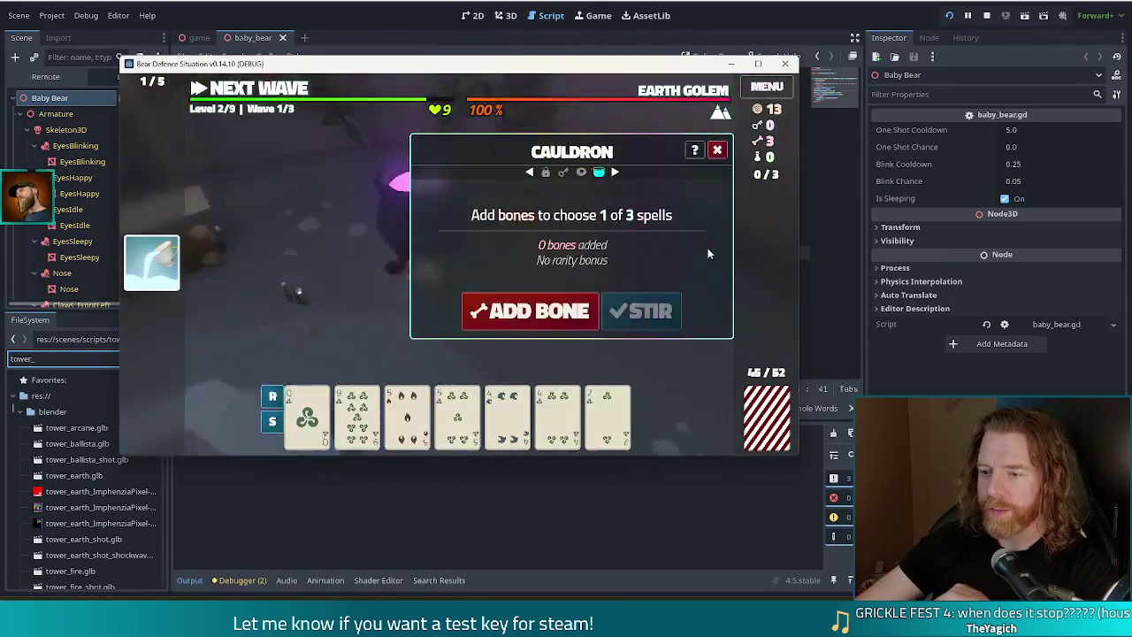
left_click(530, 310)
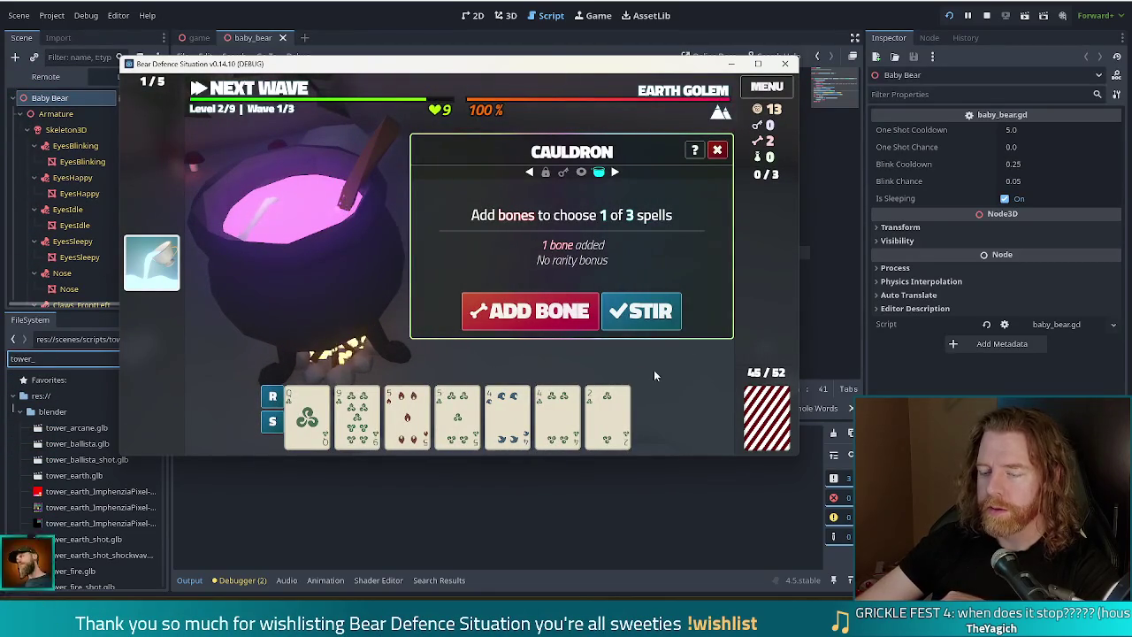
left_click(526, 311)
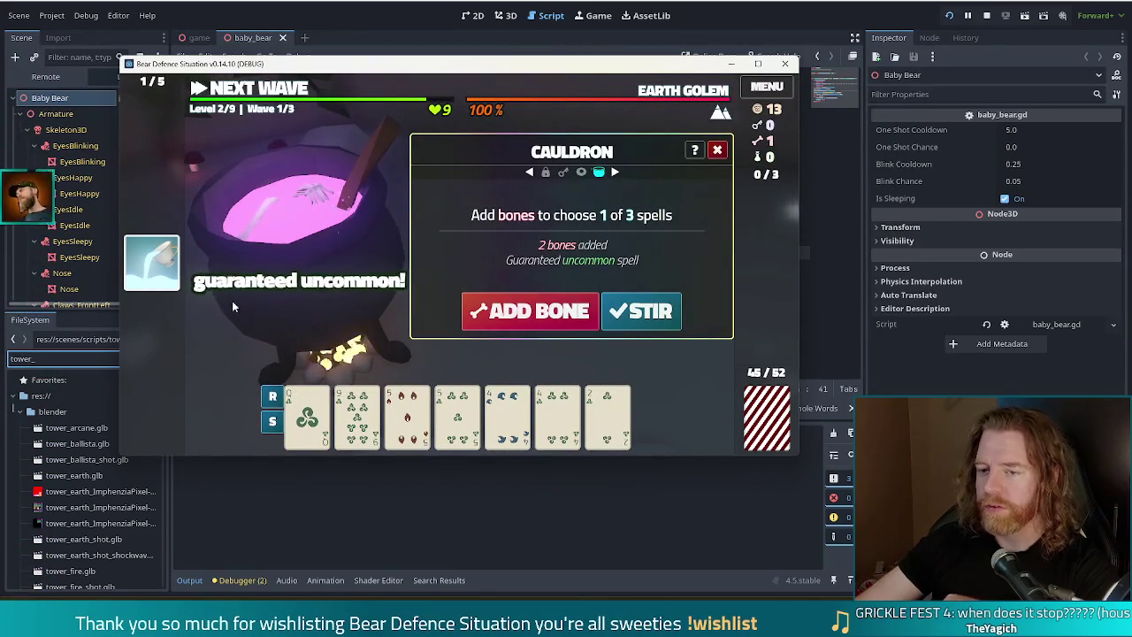
left_click(643, 311)
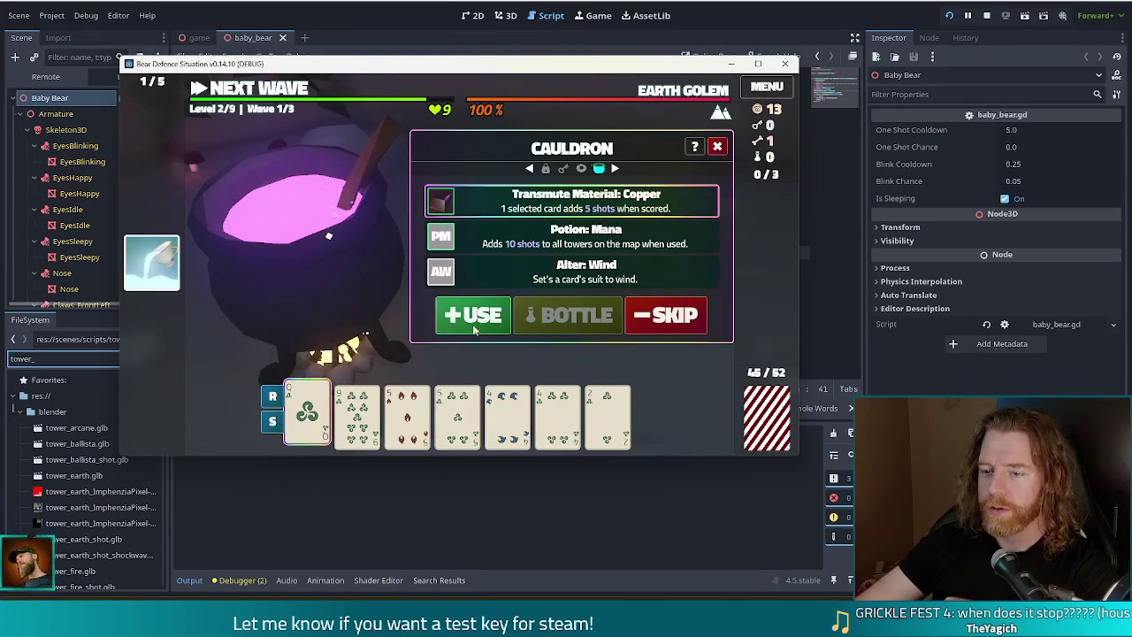
Transmute the first card to copper, raise the second card to rank 10, then switch to the browser.
left_click(473, 315)
left_click(486, 322)
left_click(631, 322)
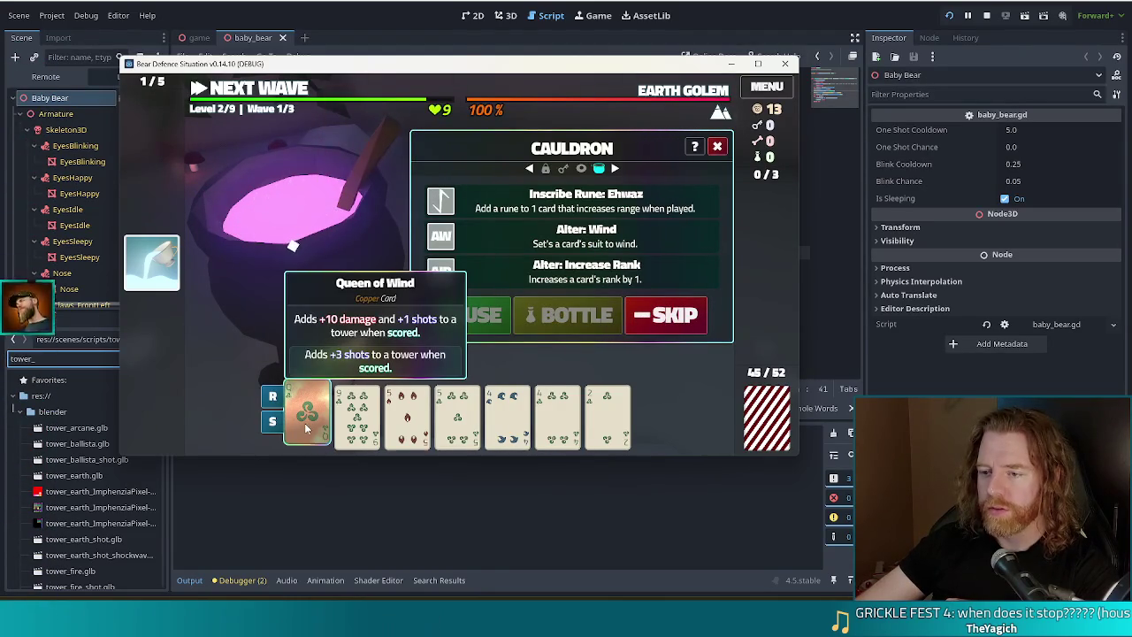
left_click(579, 281)
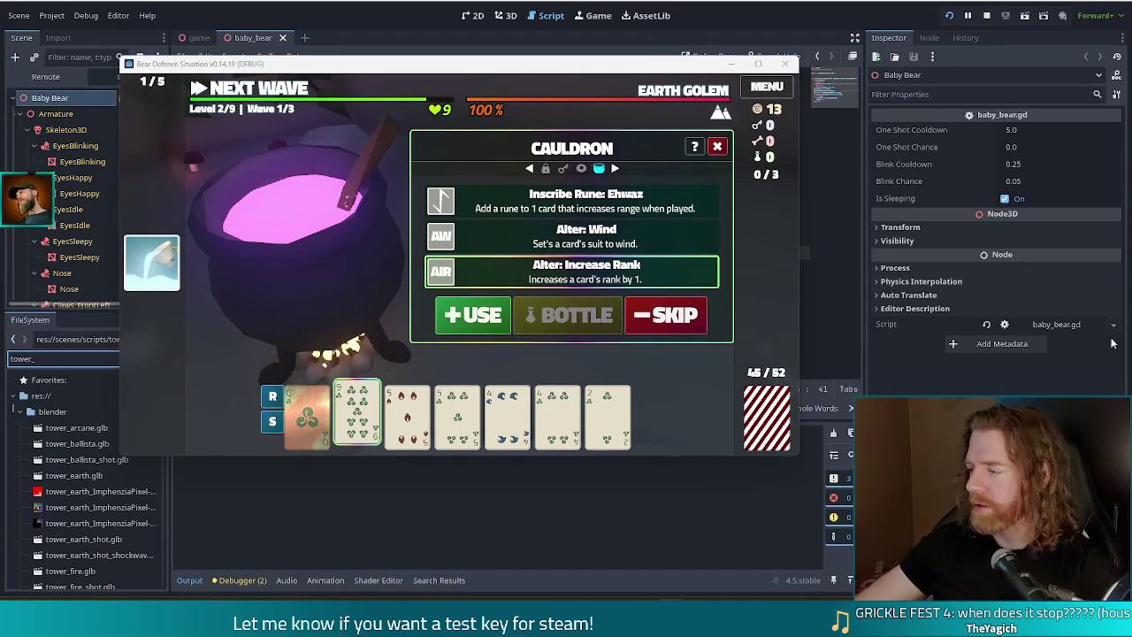
left_click(473, 315)
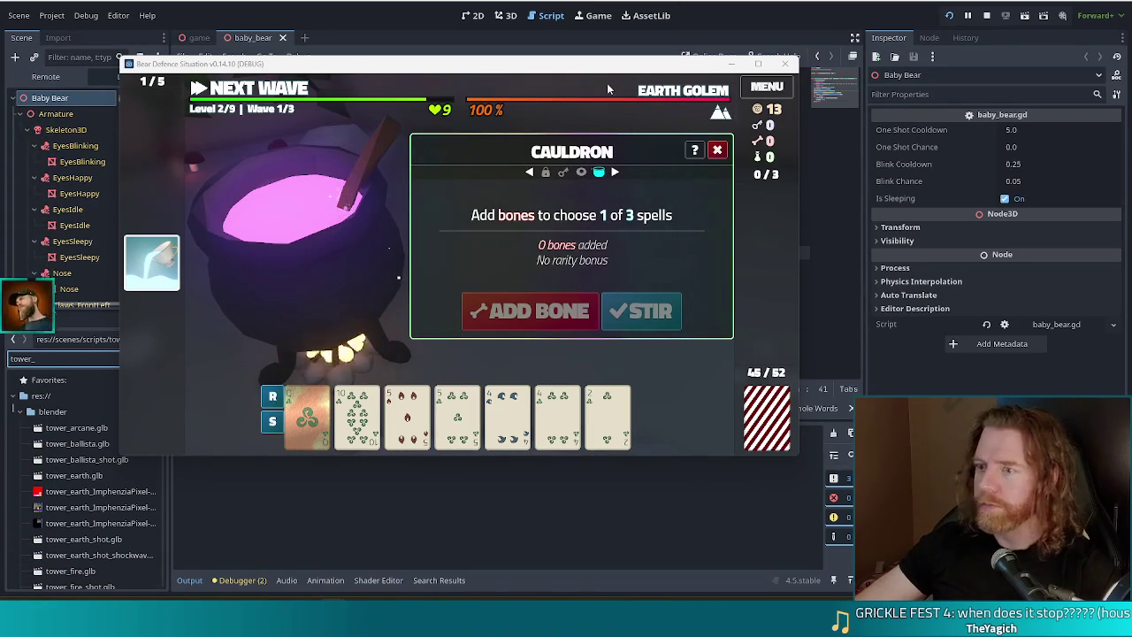
key("alt+Tab")
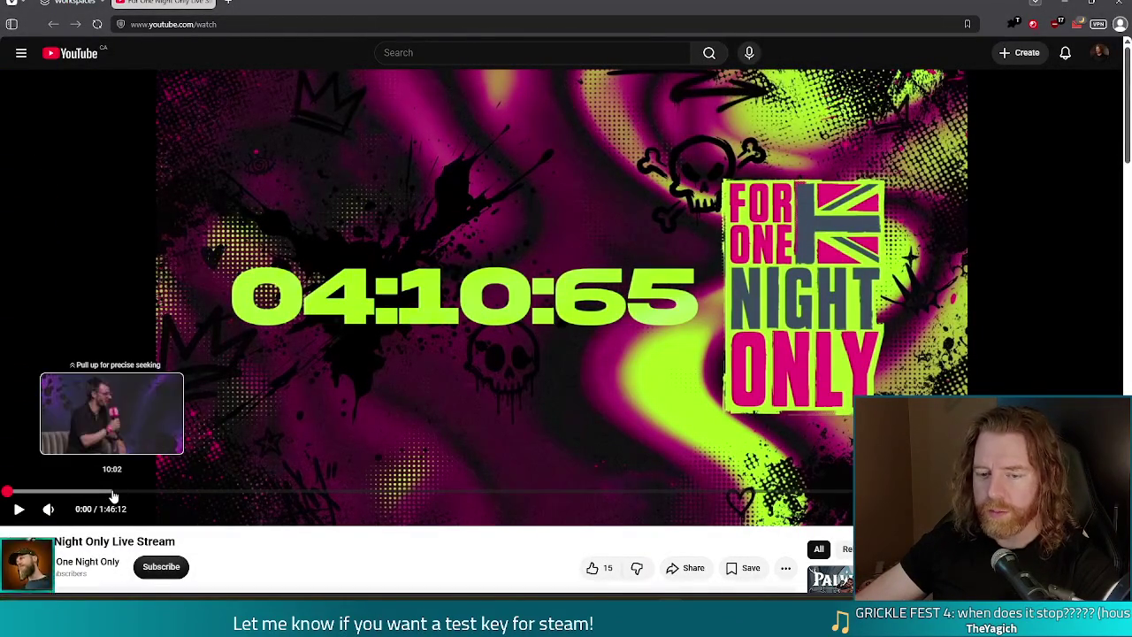
Watch the stream from about 23:07, pause it, then close the browser and switch to the Planted! page.
left_click(251, 494)
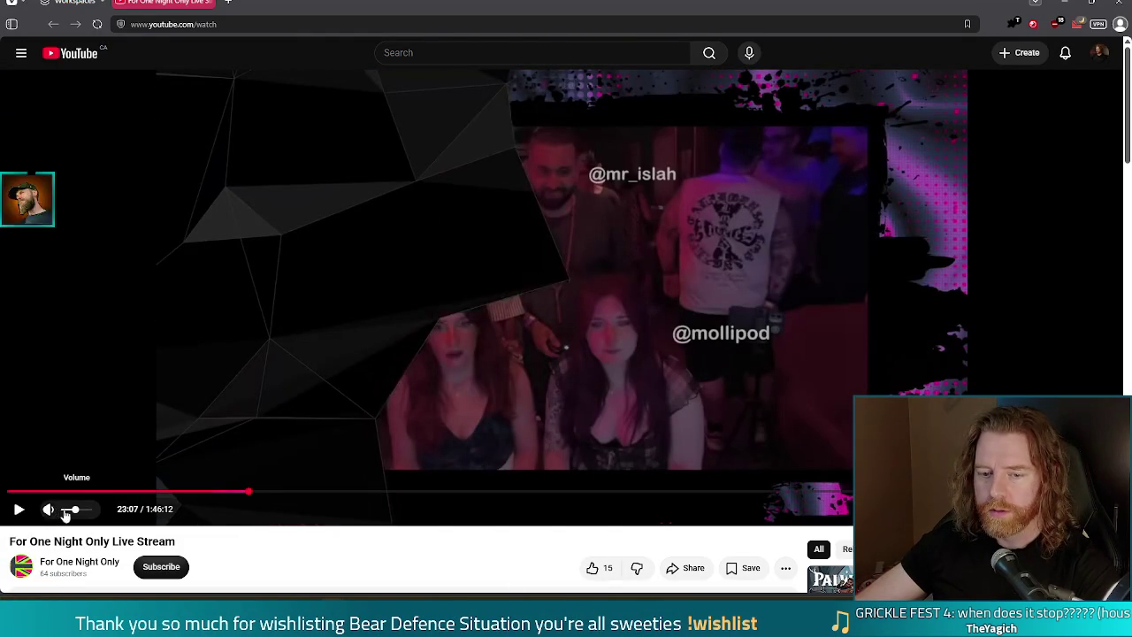
left_click(21, 511)
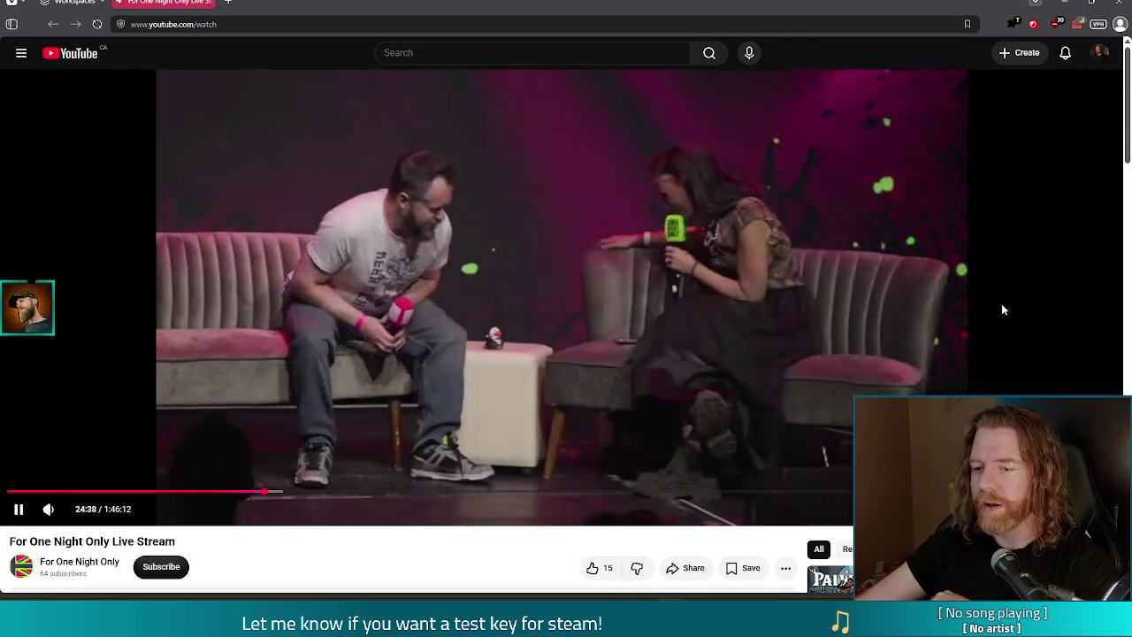
left_click(476, 307)
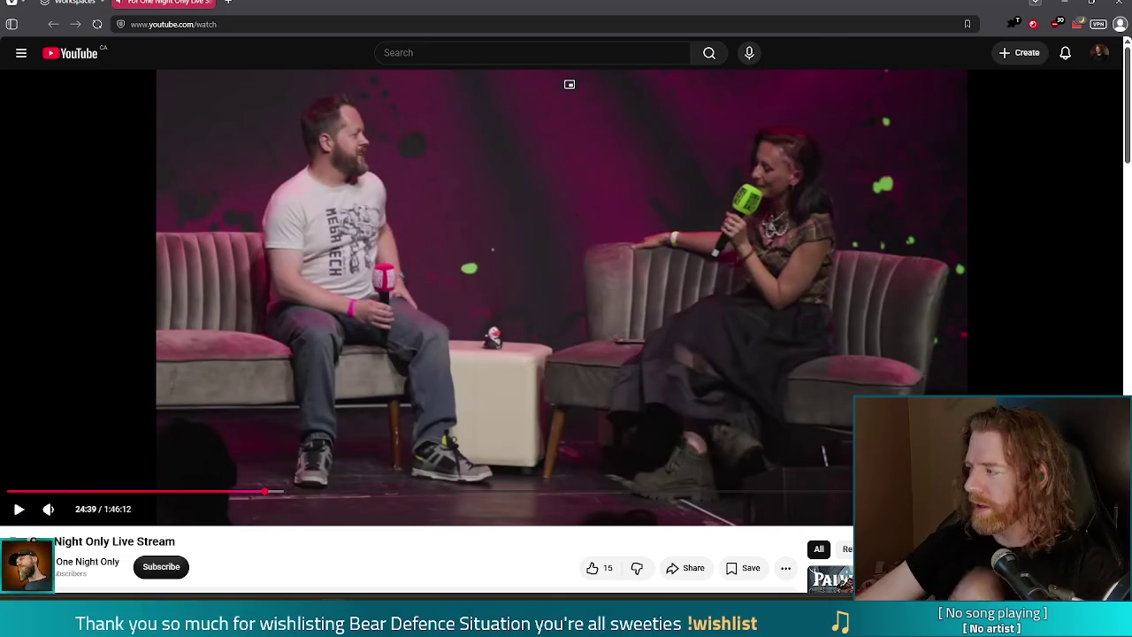
left_click(1119, 2)
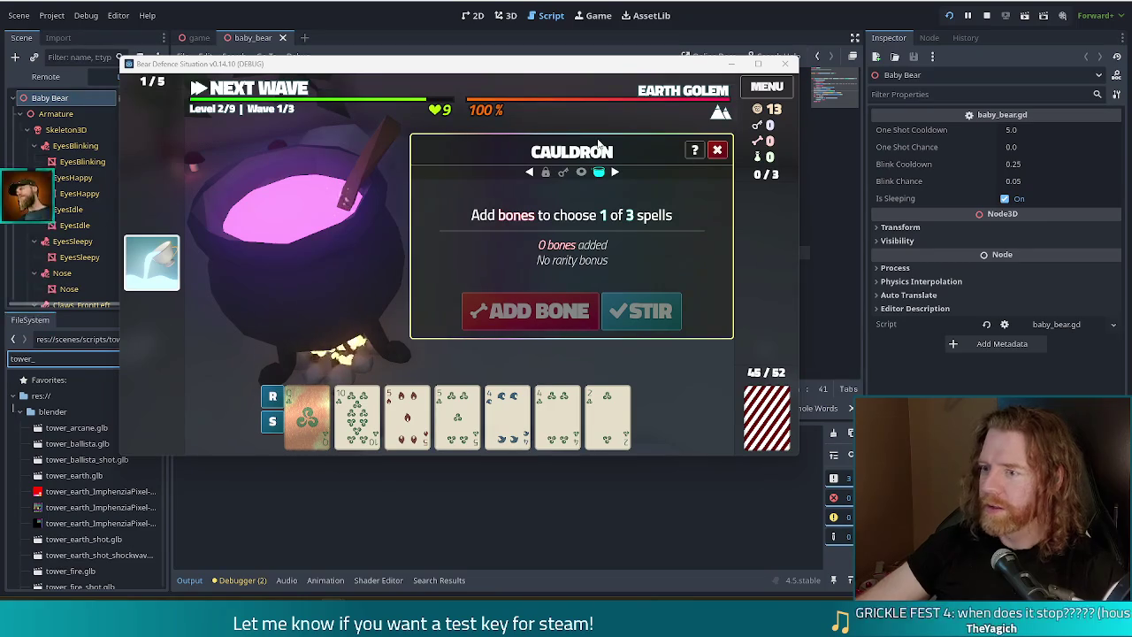
key("alt+Tab")
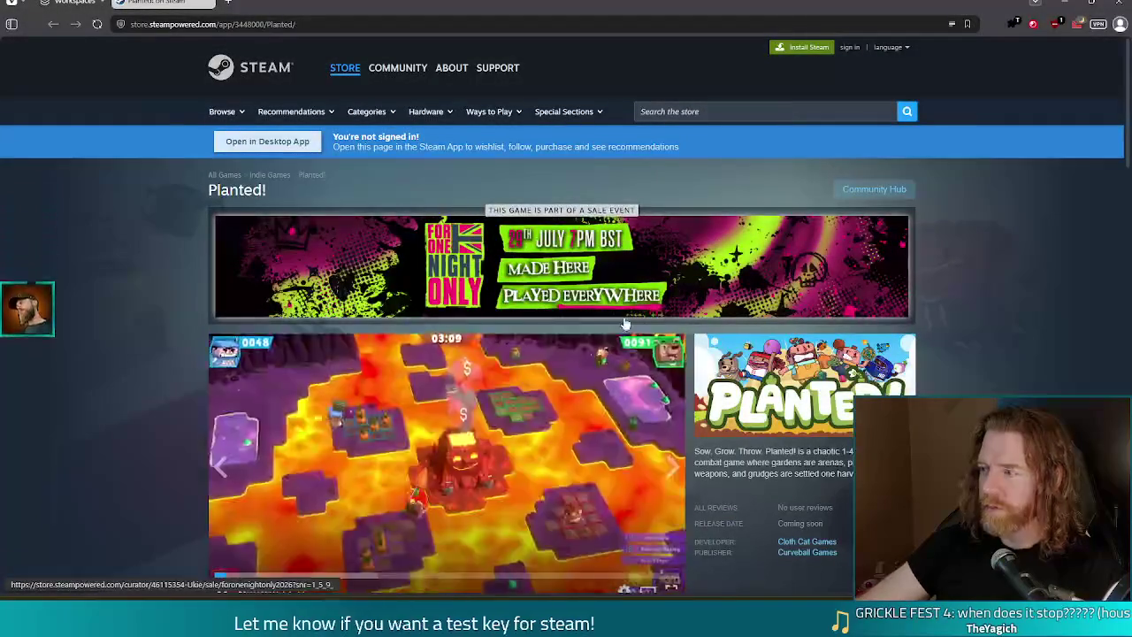
scroll(126, 332, "down", 2)
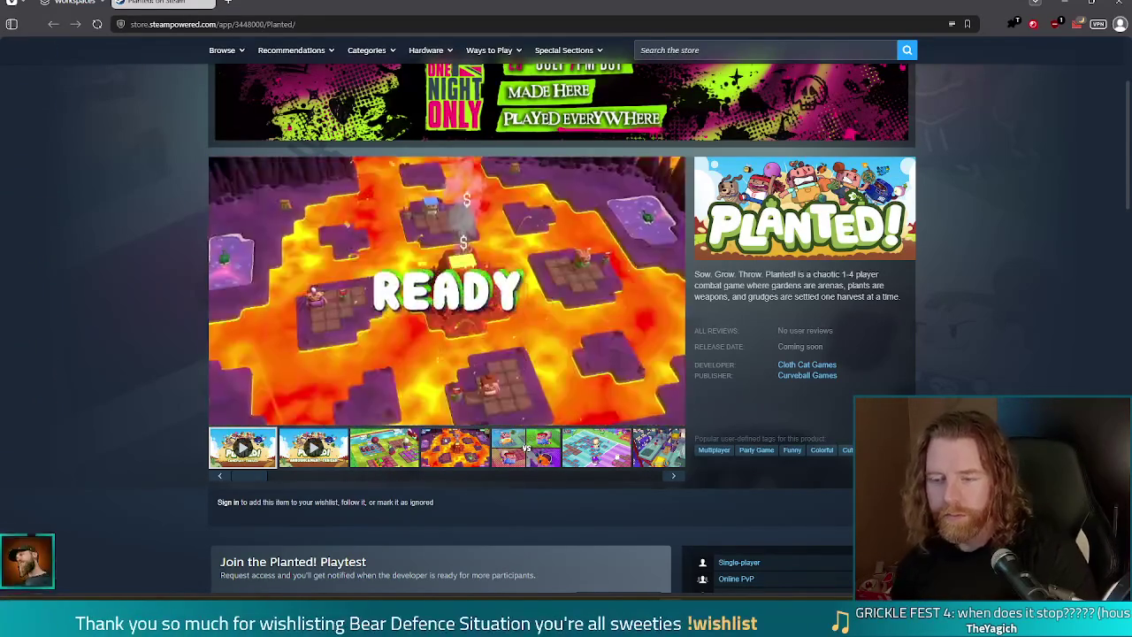
scroll(890, 241, "down", 1)
scroll(890, 246, "down", 3)
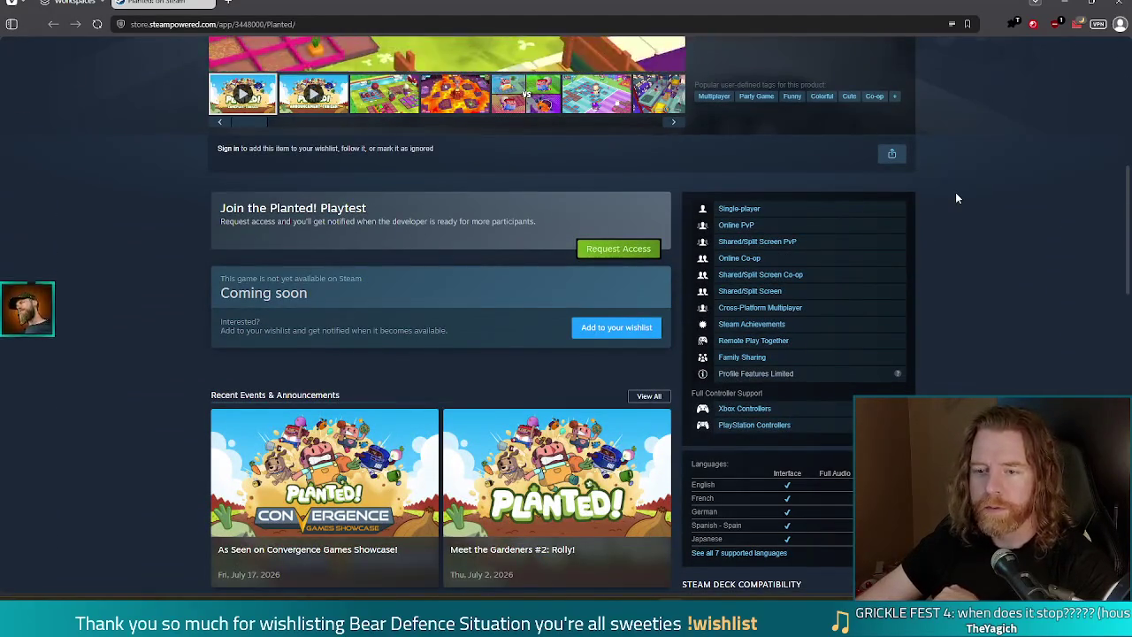
scroll(956, 199, "down", 3)
scroll(959, 199, "up", 10)
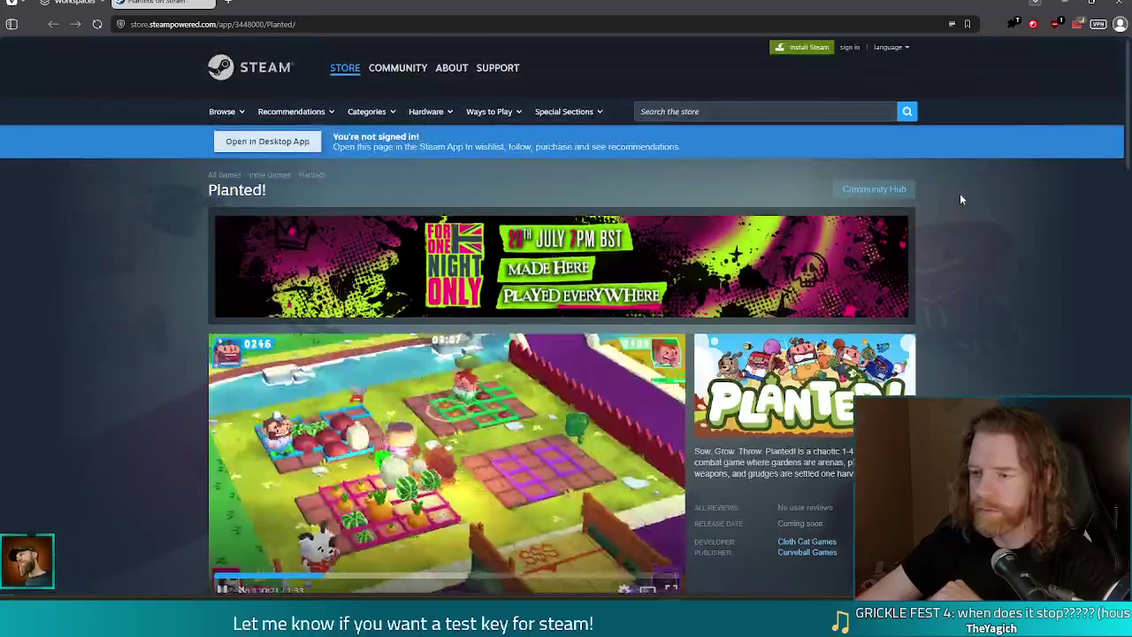
scroll(26, 363, "down", 2)
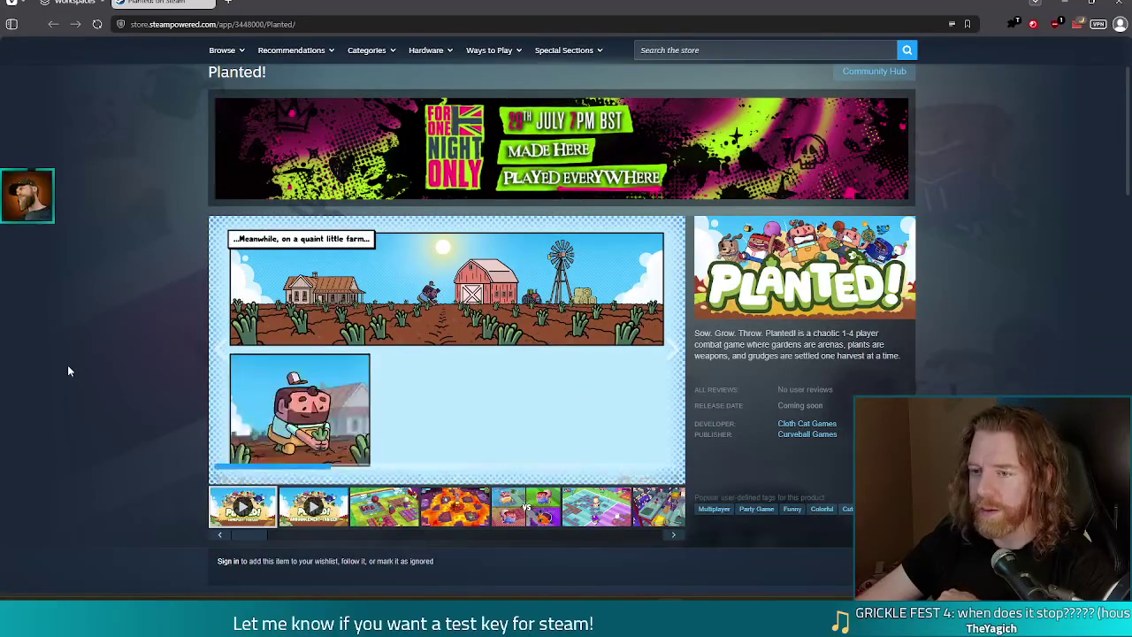
scroll(71, 362, "down", 3)
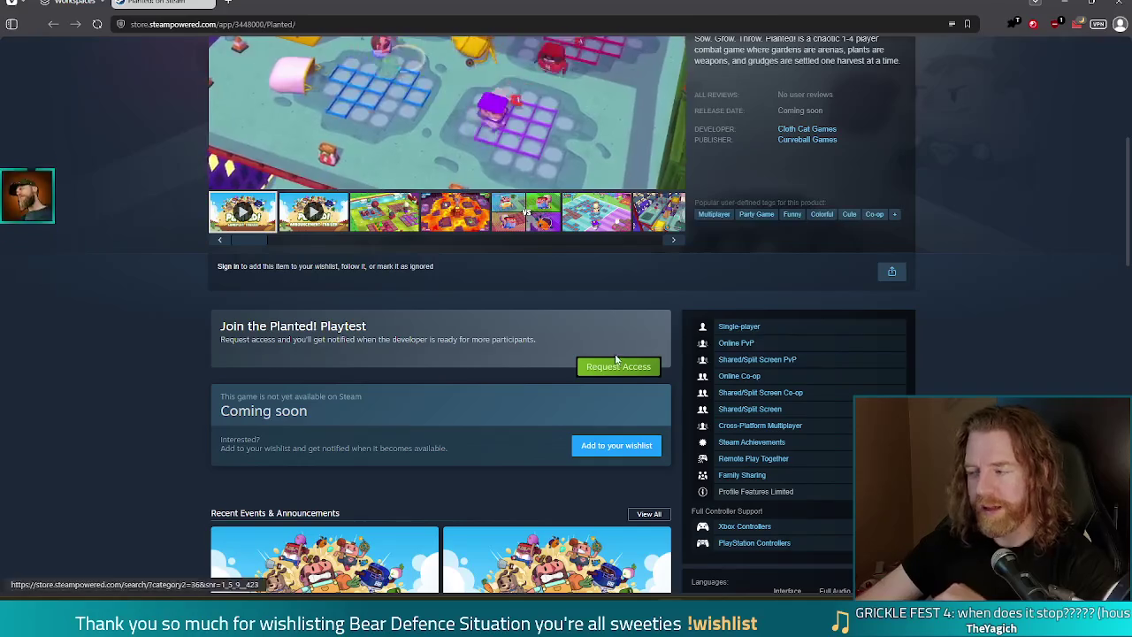
scroll(265, 354, "down", 3)
scroll(106, 371, "up", 3)
scroll(97, 380, "up", 5)
scroll(110, 361, "down", 1)
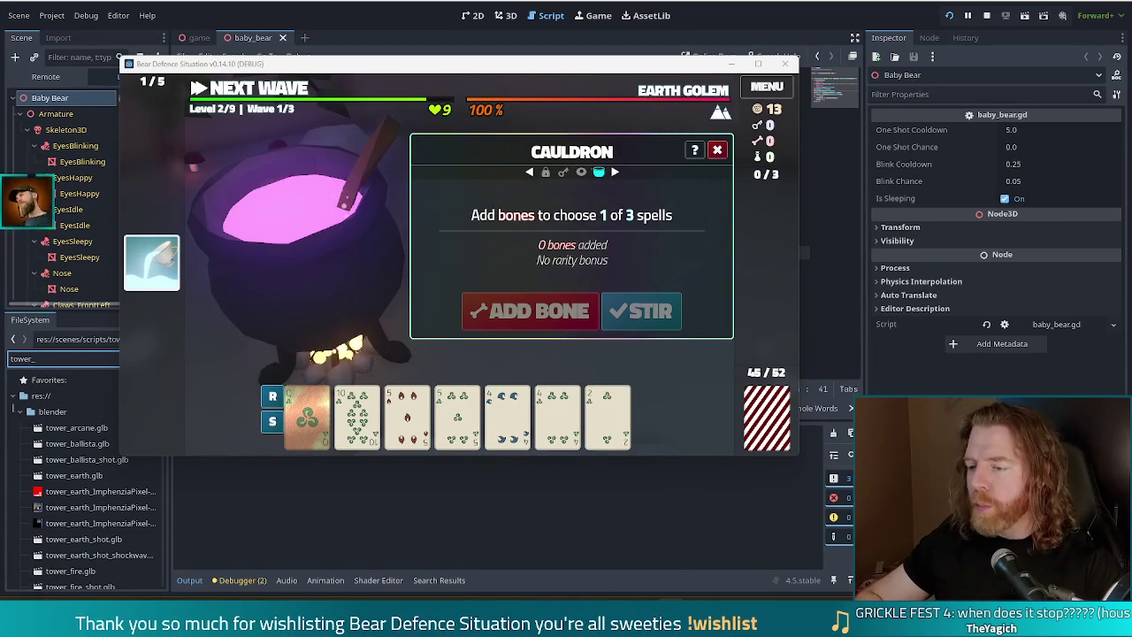
Stop the debug game, returning to the baby_bear.gd curse-ability script.
key("XF86AudioLowerVolume")
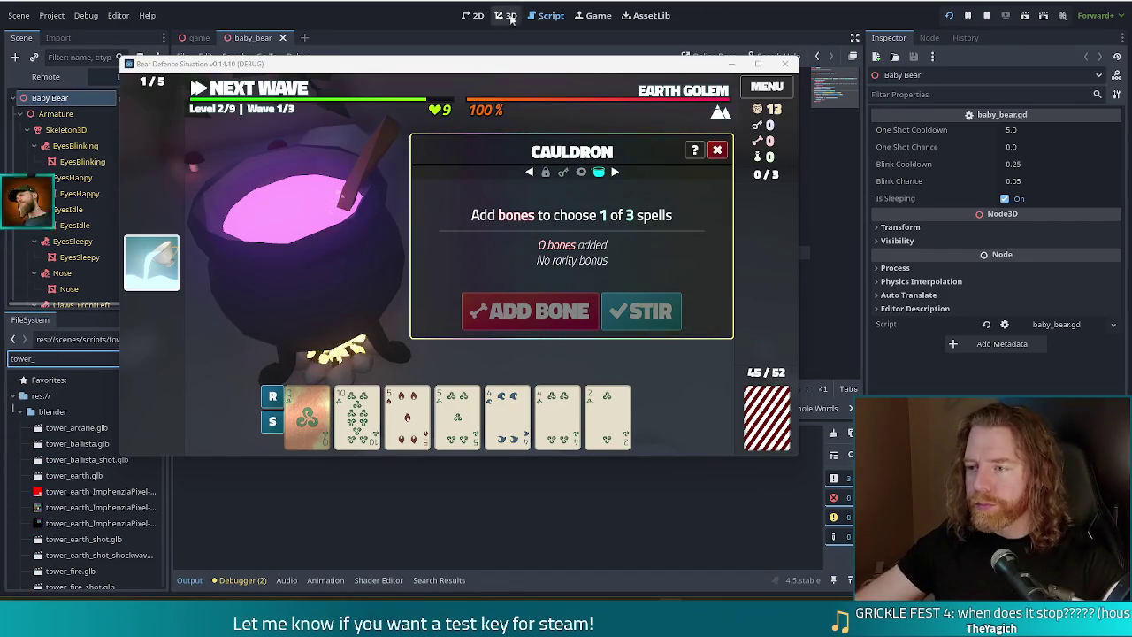
left_click(785, 63)
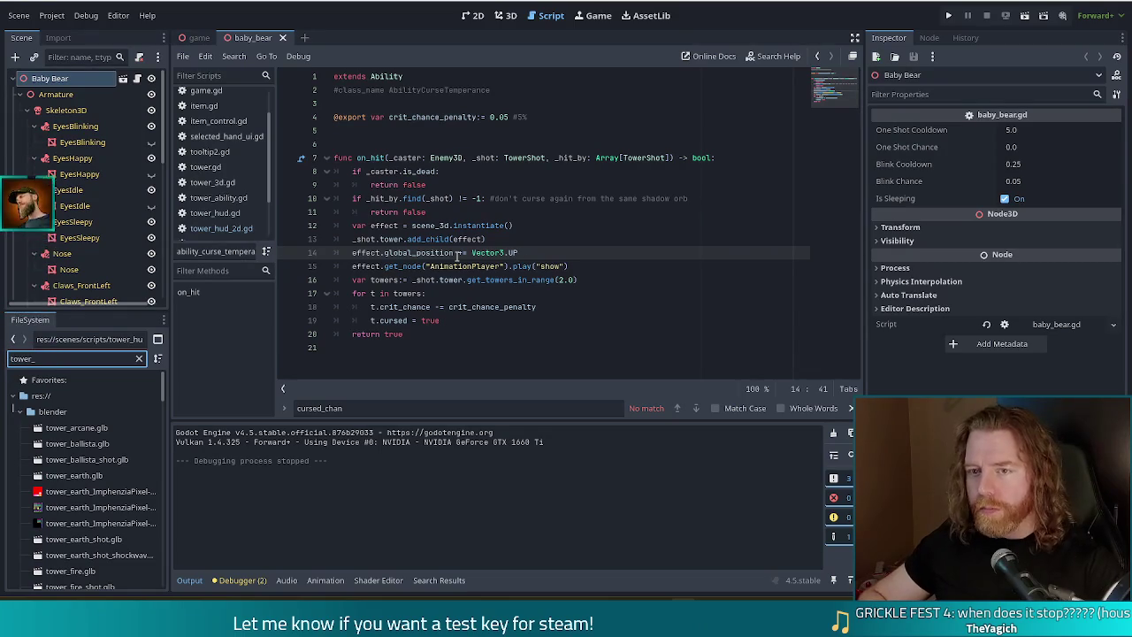
Open the tower_arcane, tower_ballista, tower_earth and tower_fire scenes from scenes/blocks/towers/scene_3ds.
scroll(98, 449, "down", 5)
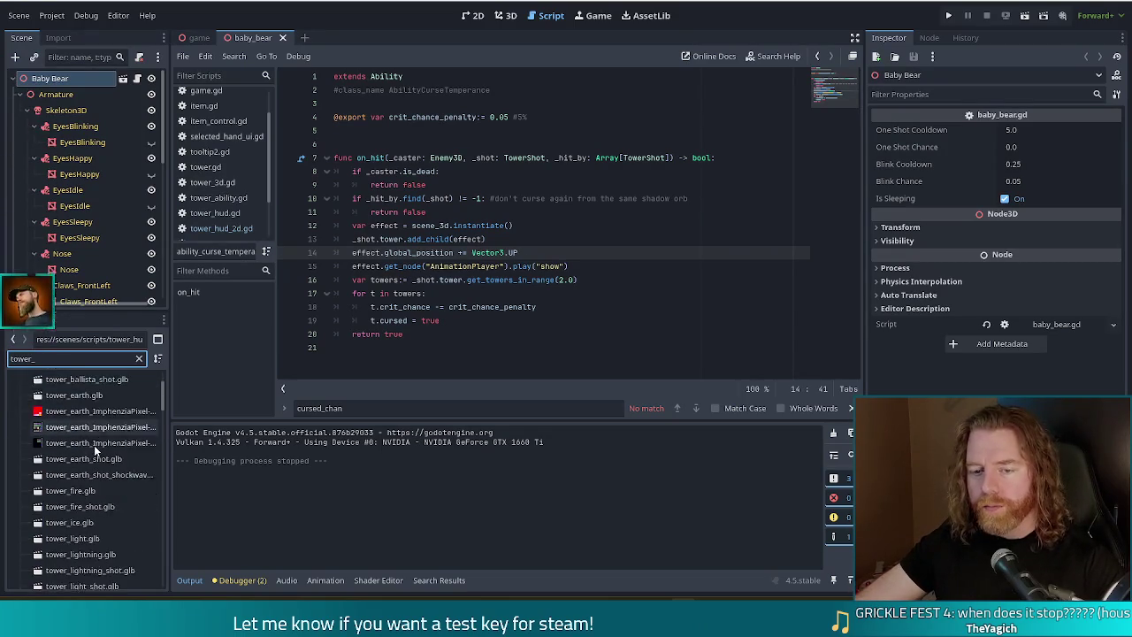
scroll(97, 449, "down", 2)
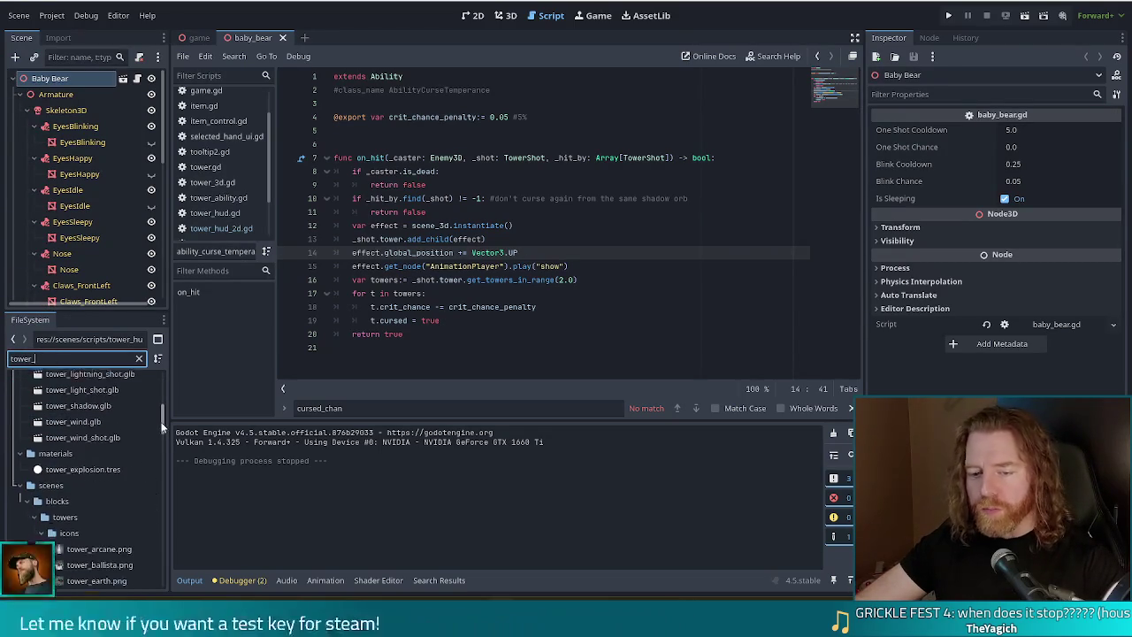
left_click_drag(162, 427, 160, 460)
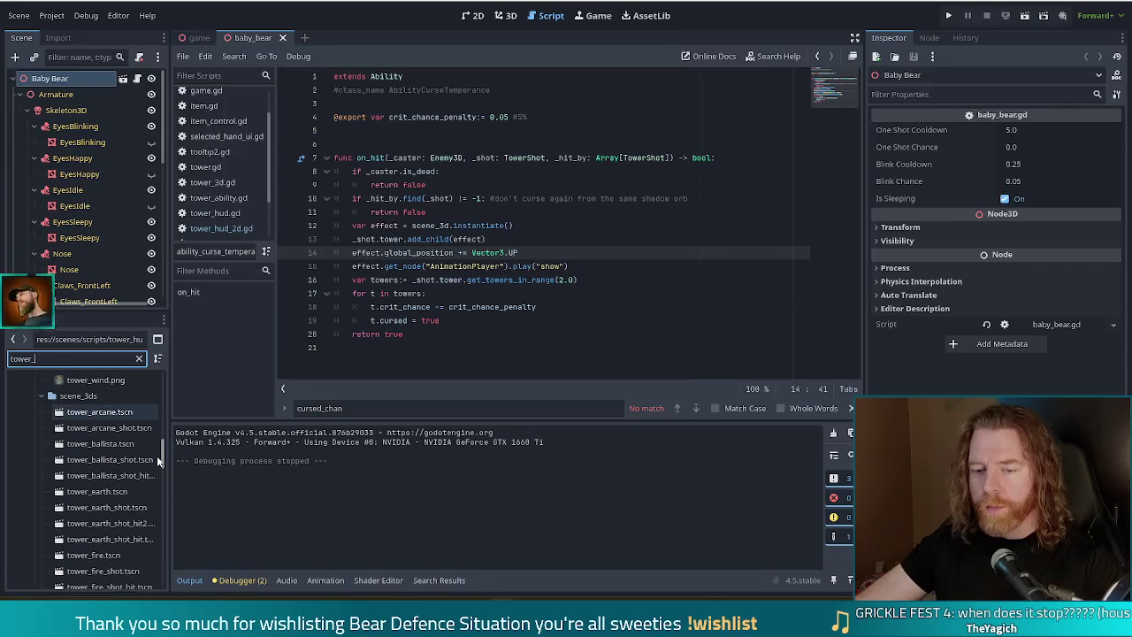
double_click(103, 416)
double_click(120, 445)
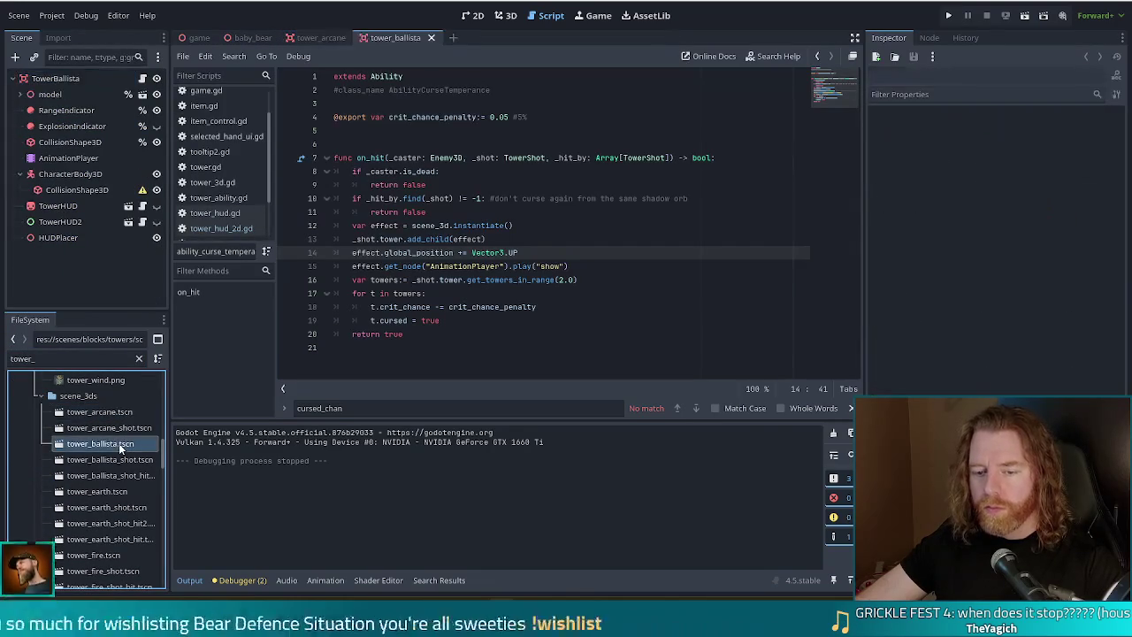
left_click(99, 493)
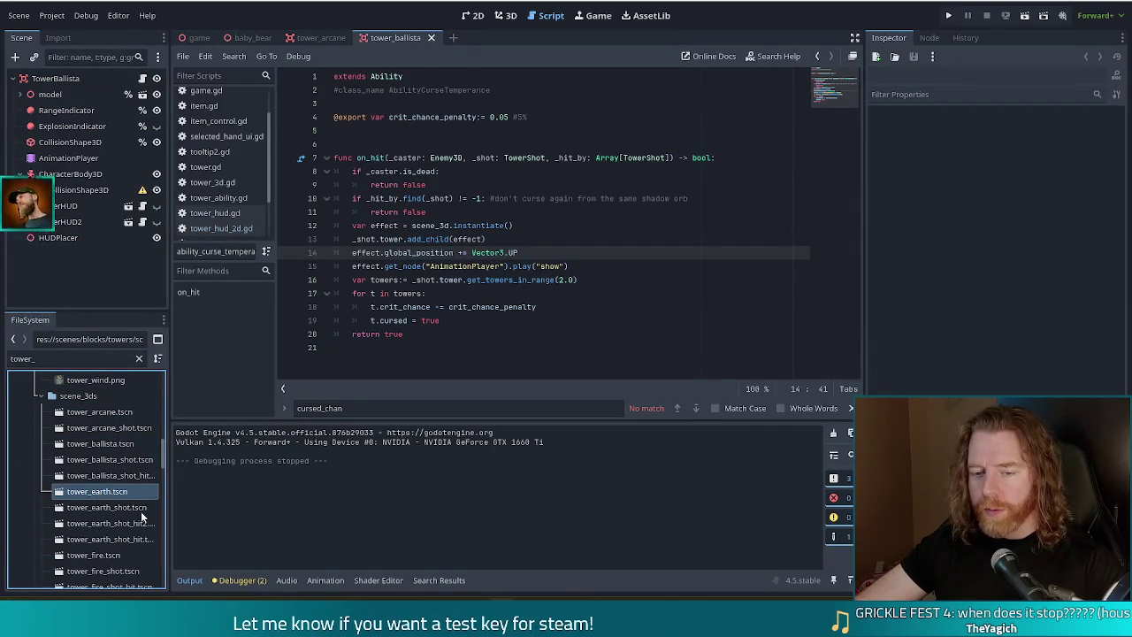
double_click(97, 492)
scroll(99, 513, "down", 1)
double_click(100, 527)
Open the tower_ice, tower_light, tower_lightning, tower_shadow and tower_wind scenes.
scroll(112, 528, "down", 1)
double_click(112, 520)
scroll(115, 500, "down", 2)
double_click(113, 473)
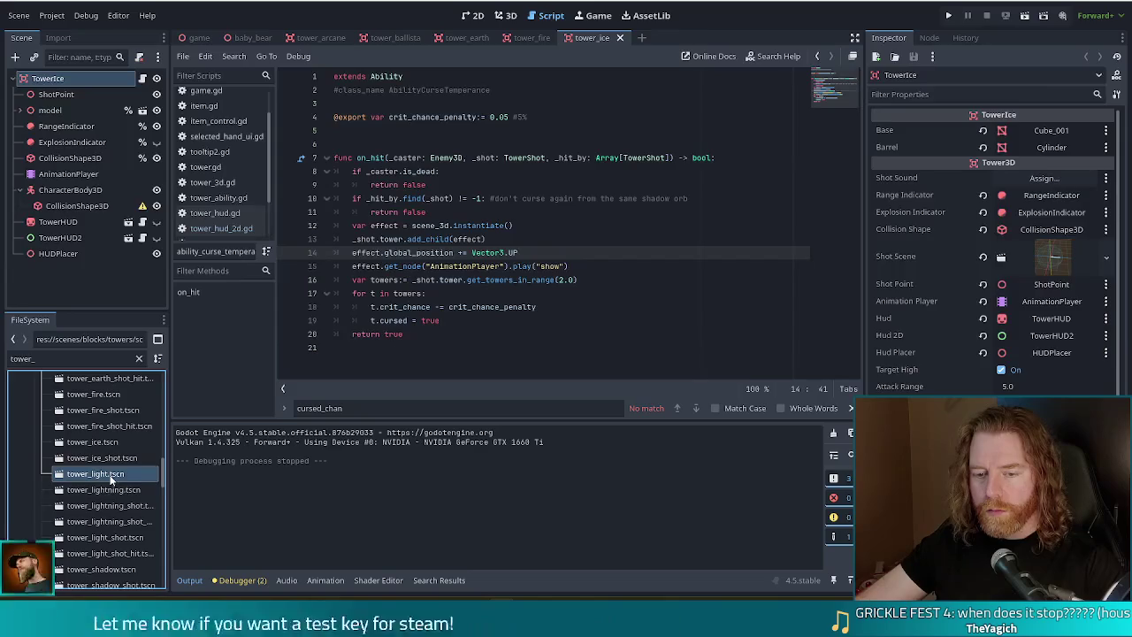
double_click(119, 489)
scroll(129, 481, "down", 1)
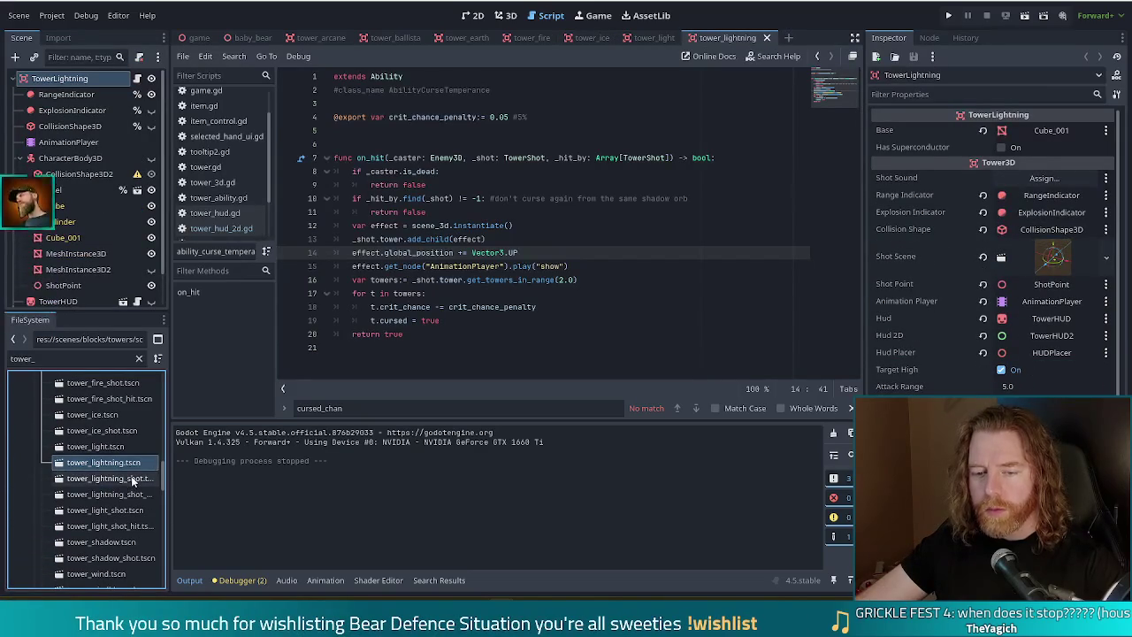
double_click(106, 541)
scroll(113, 540, "down", 2)
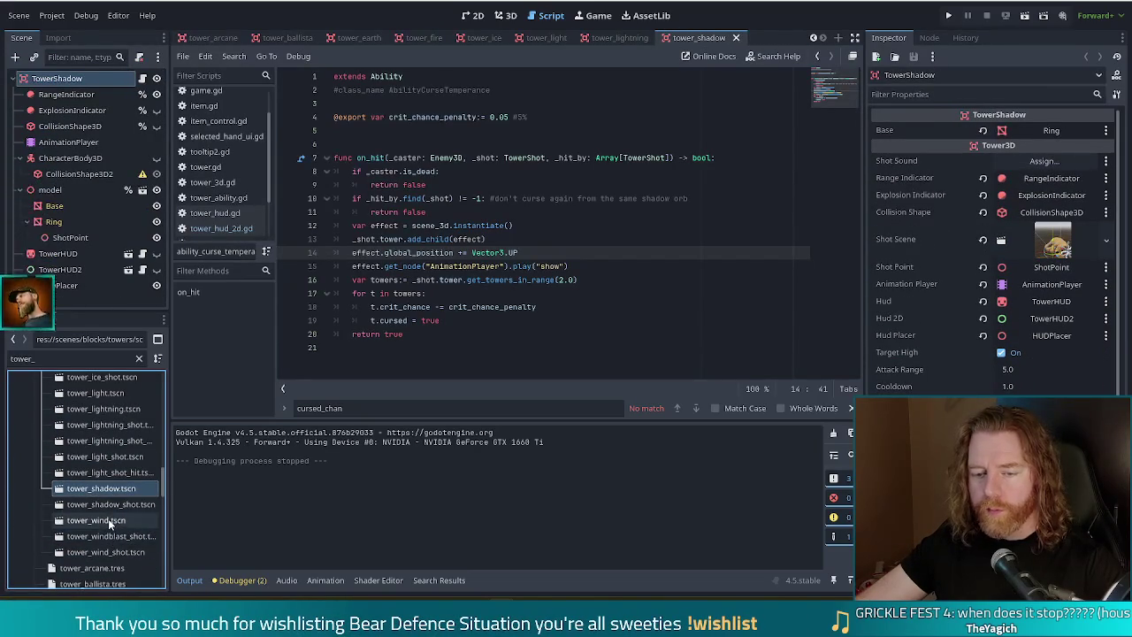
double_click(97, 520)
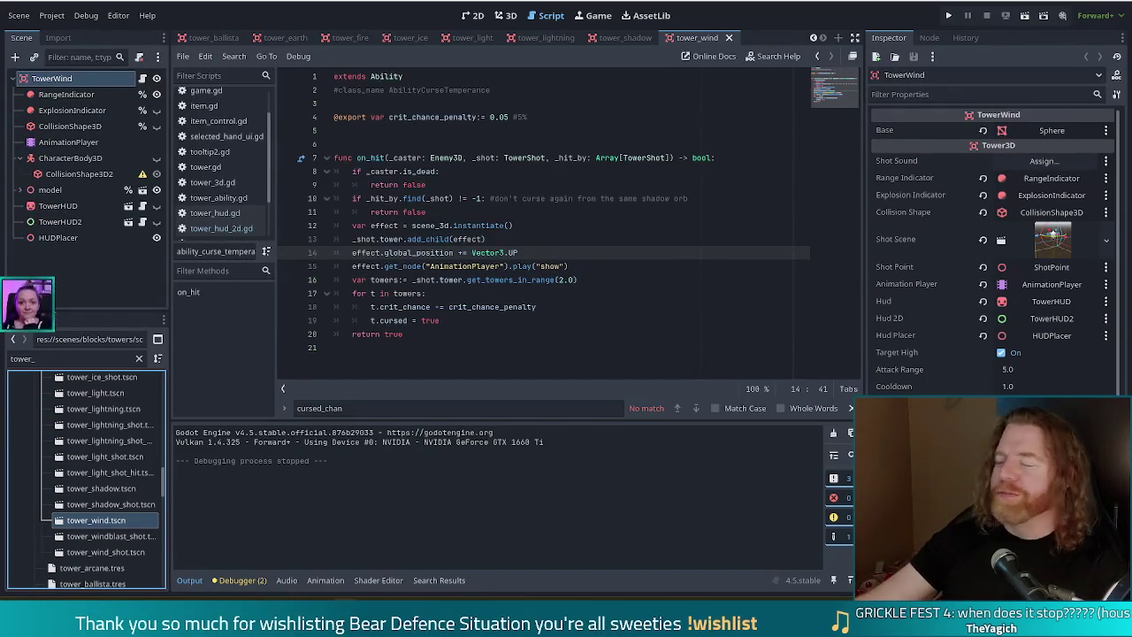
Switch to the browser showing the Discord-shared 'HAHA 67' wall image.
key("alt+Tab")
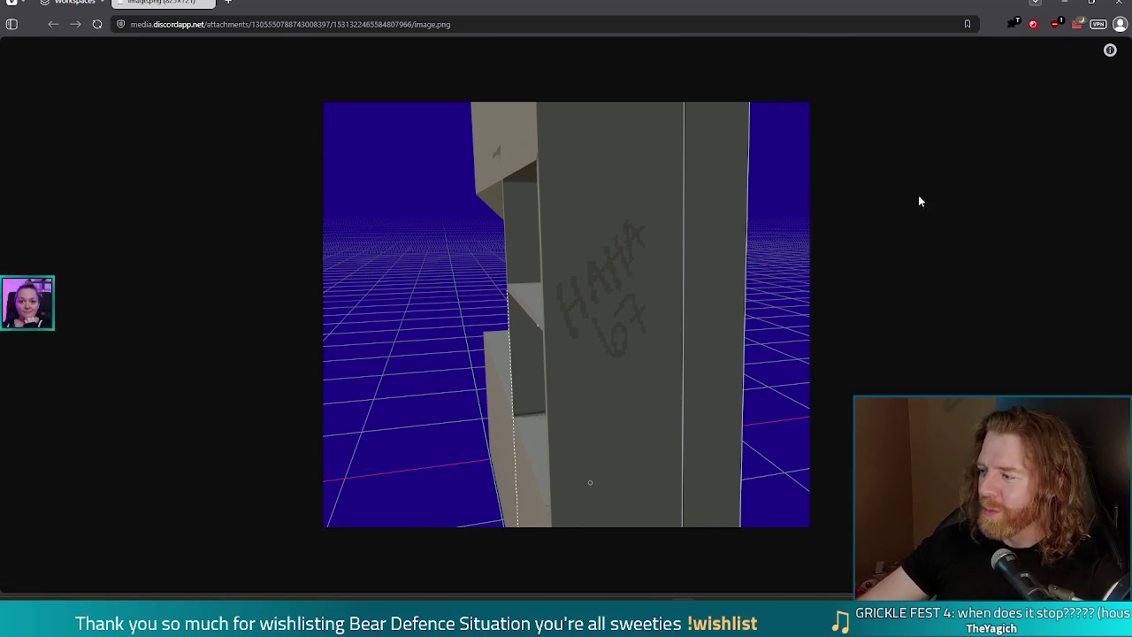
Close the browser to return to the tower_wind scene and its curse ability script.
left_click(1124, 4)
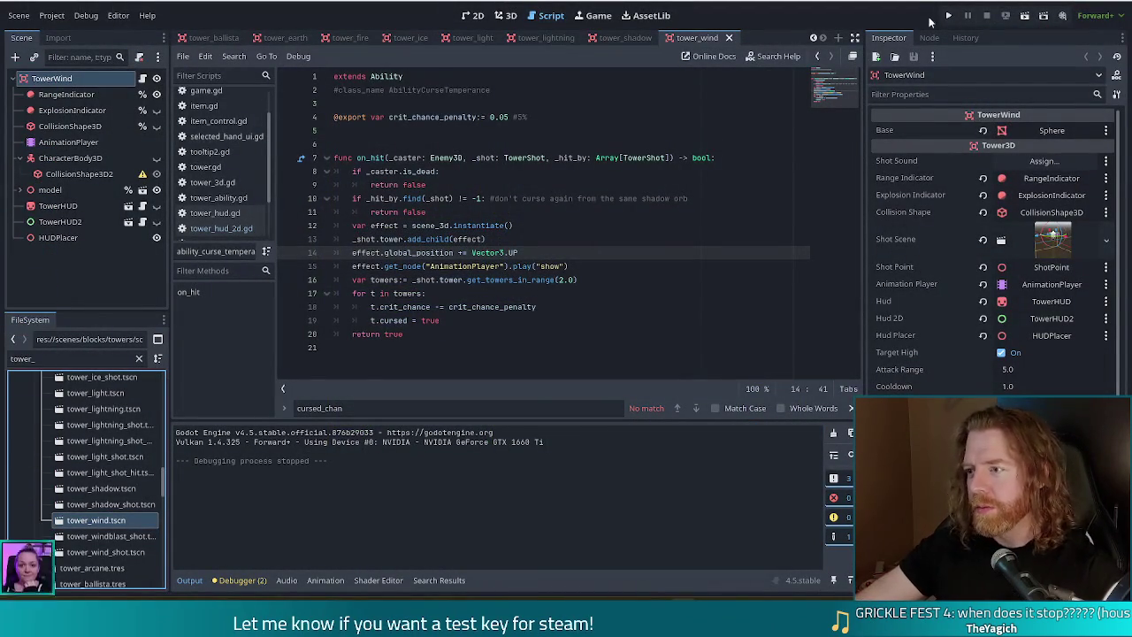
Launch Bear Defence Situation v0.14.10 and move its game window up and to the left.
left_click(950, 17)
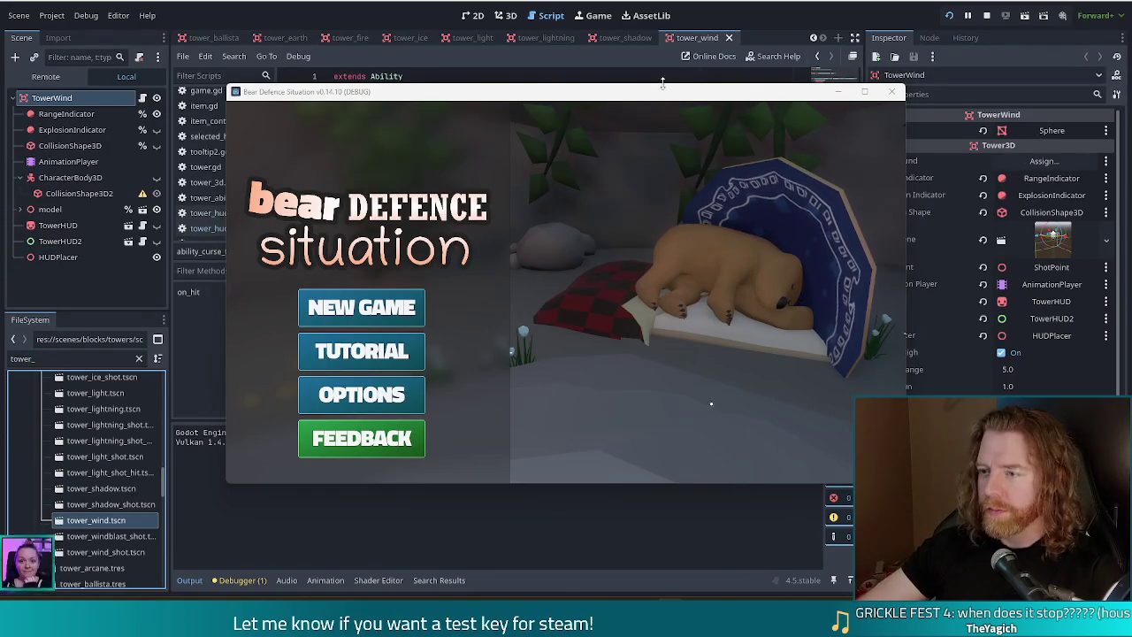
mouse_move(667, 100)
left_mouse_down()
mouse_move(617, 74)
mouse_move(592, 77)
left_mouse_up()
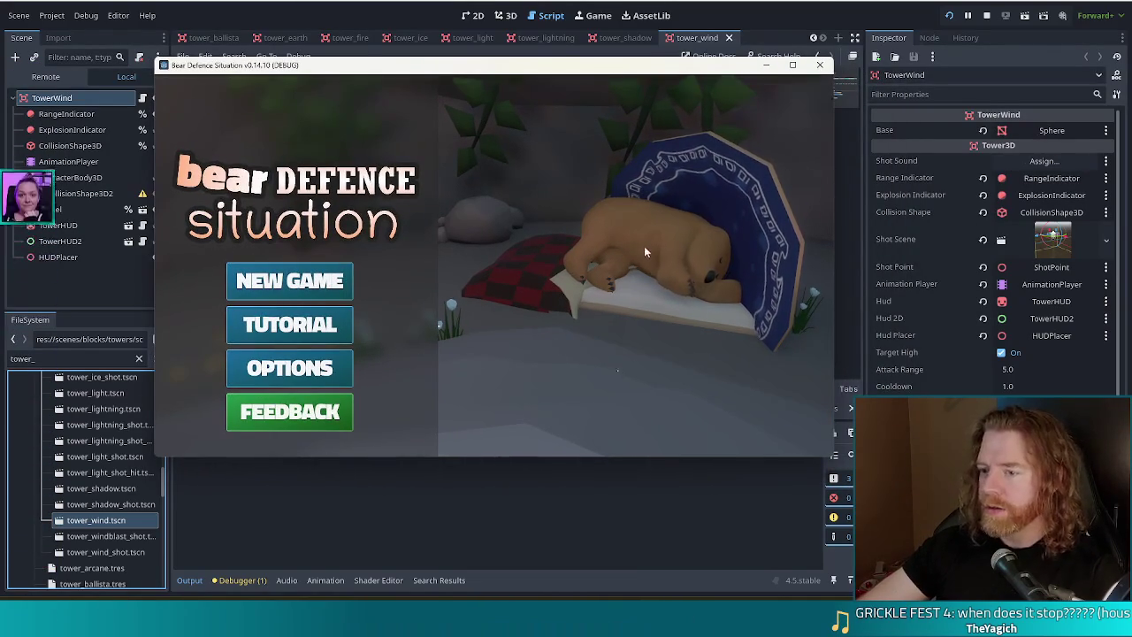
Start a new game and close the bear's shop without buying anything.
left_click(289, 285)
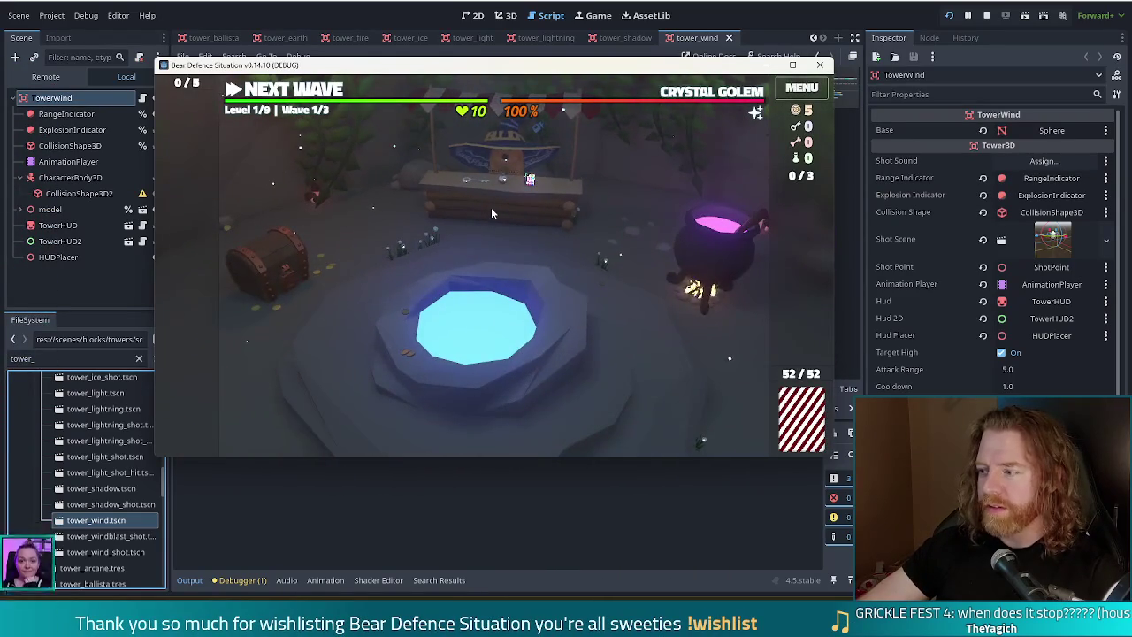
left_click(491, 207)
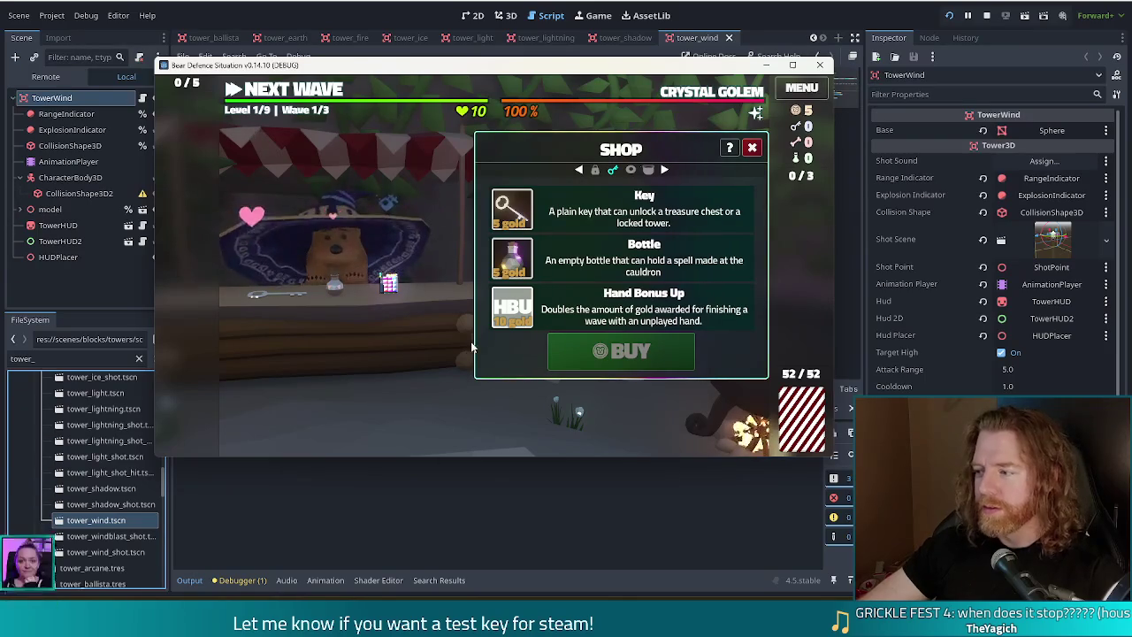
left_click(752, 147)
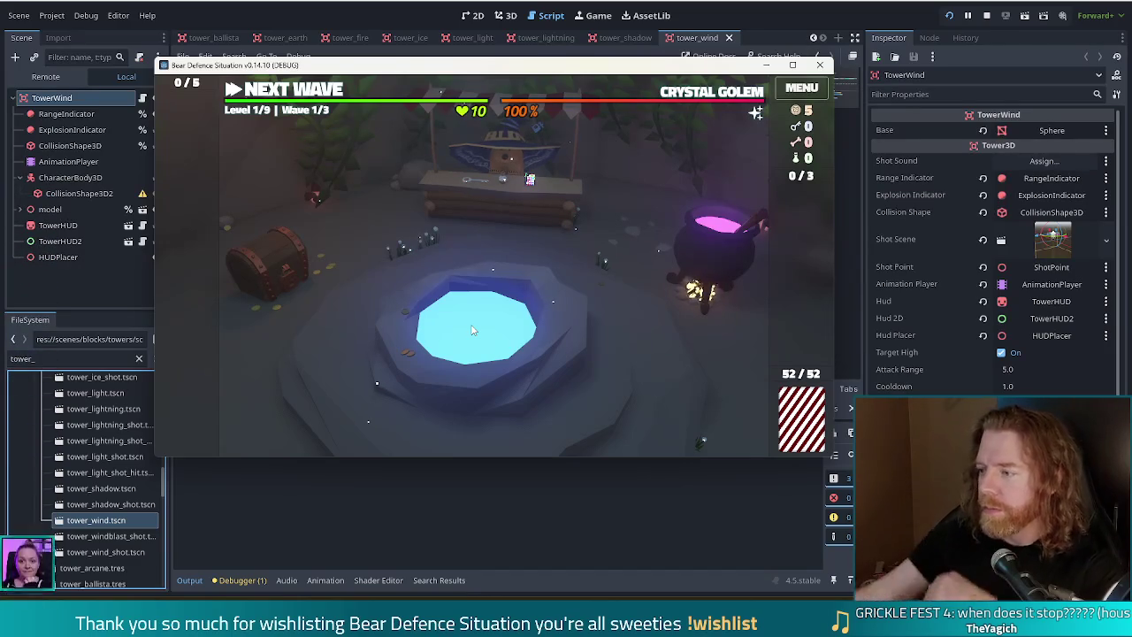
Throw coins into the wishing well and take the Diamond Hands wish.
left_click(559, 318)
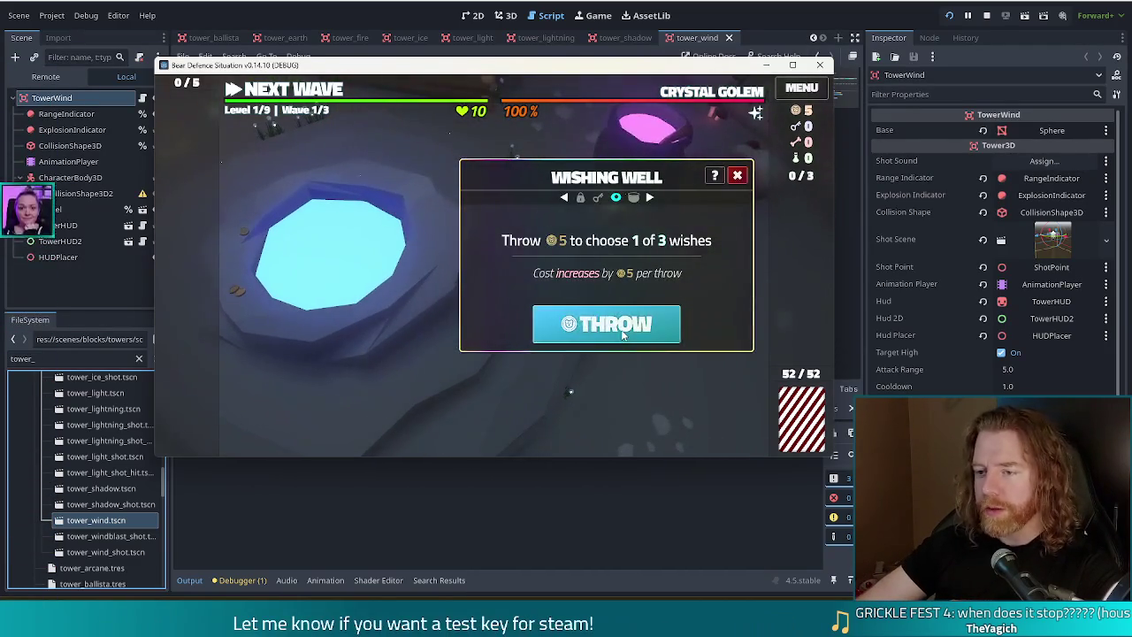
left_click(623, 334)
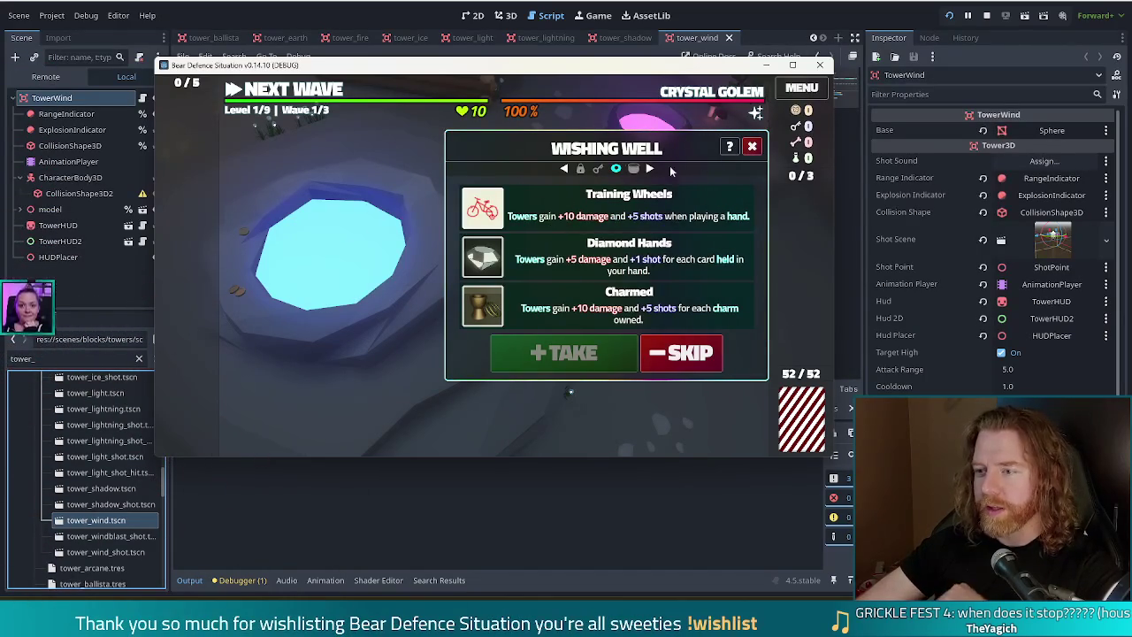
left_click(749, 147)
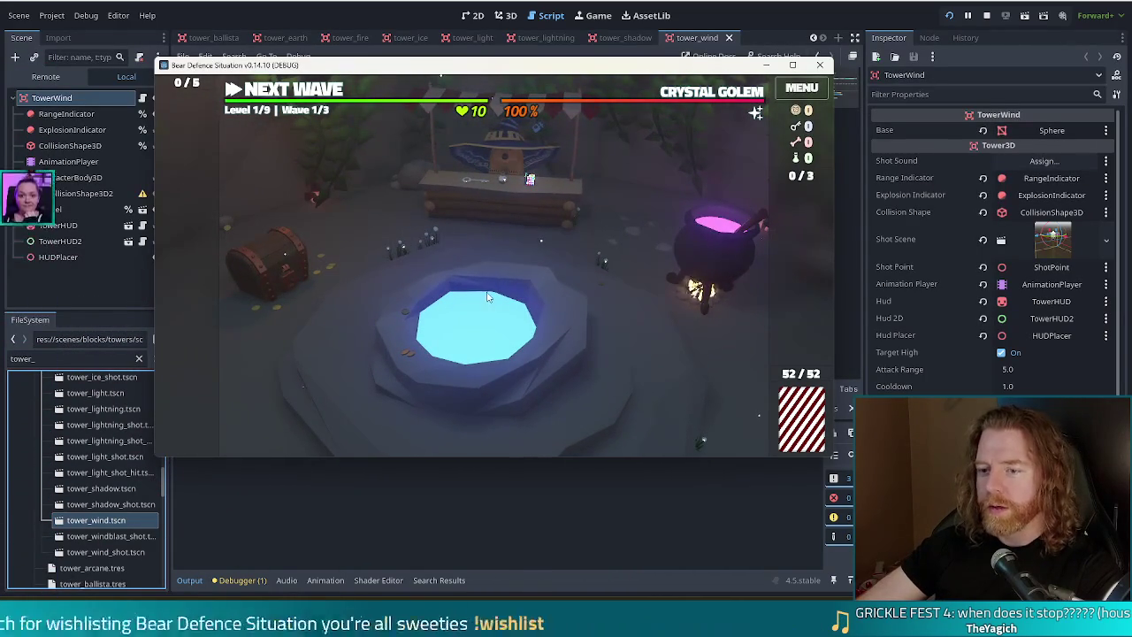
left_click(477, 323)
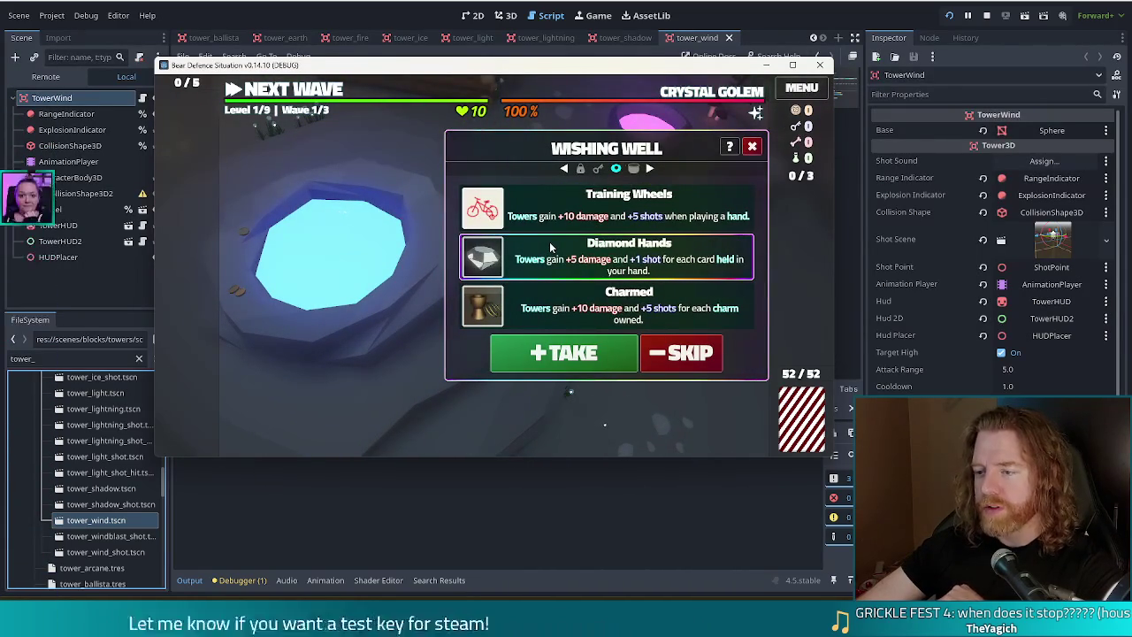
left_click(548, 354)
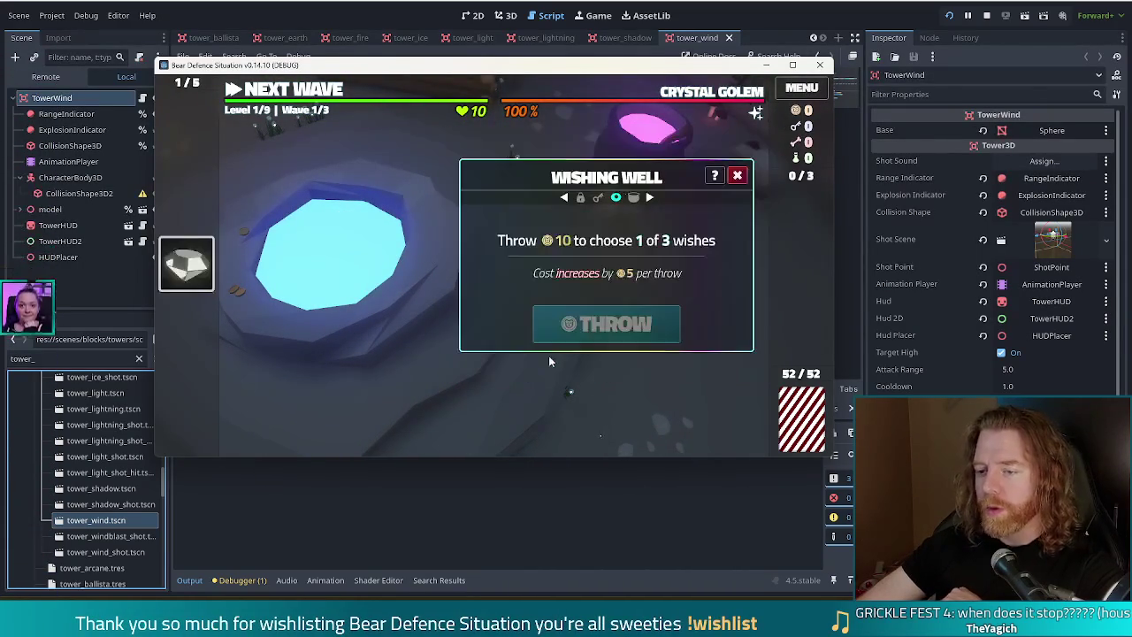
Leave the wishing well and discard the 9 of Water for a new card.
left_click(290, 94)
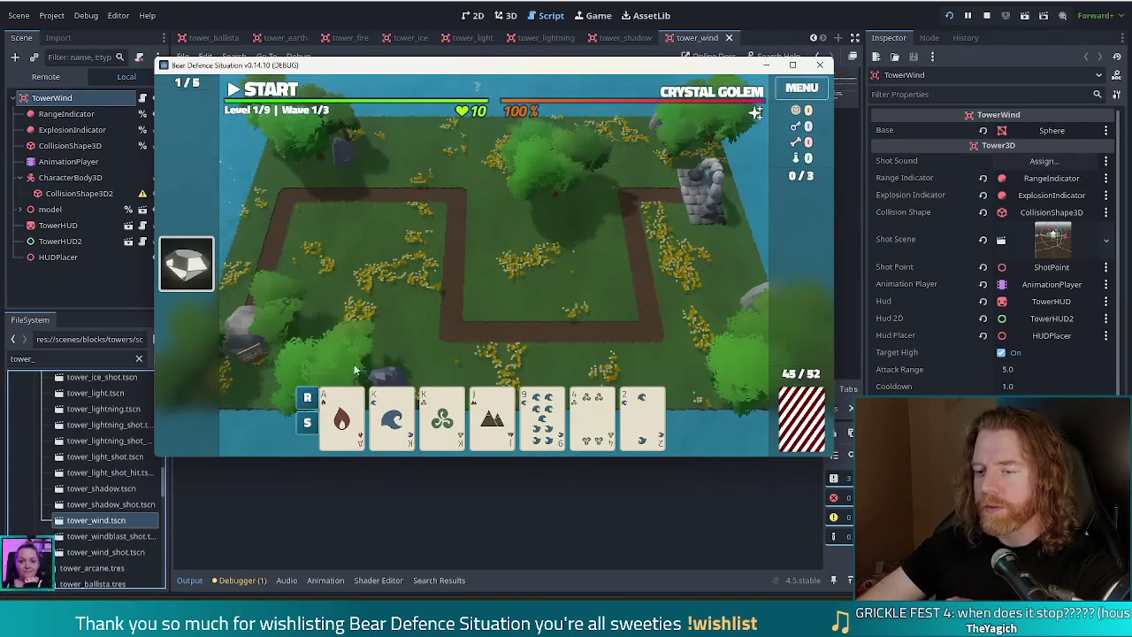
left_click(542, 415)
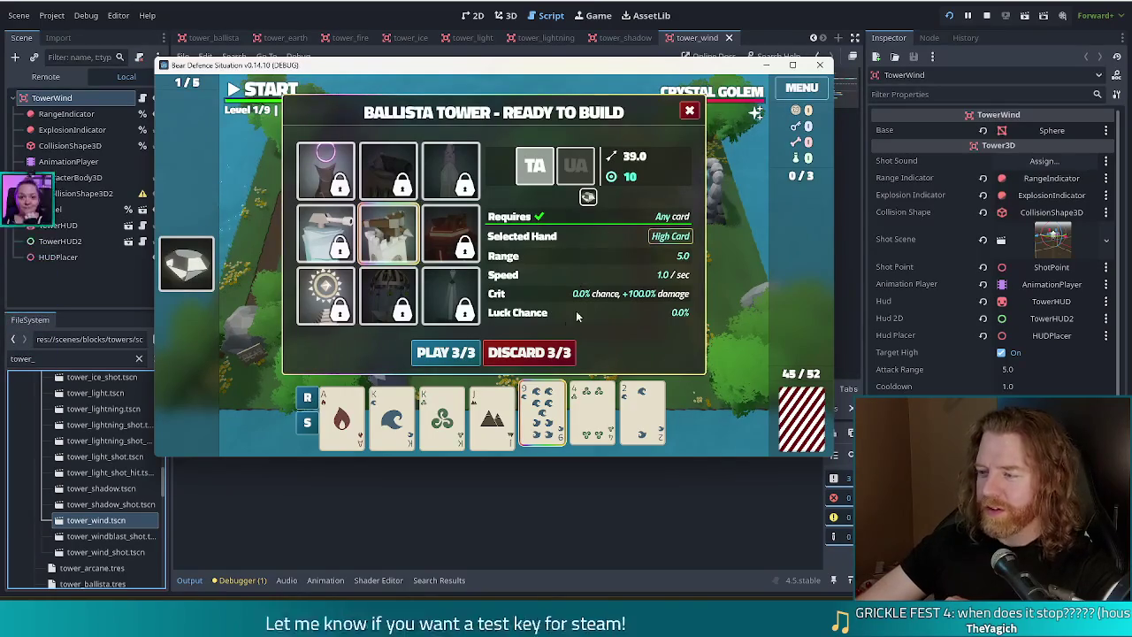
left_click(528, 352)
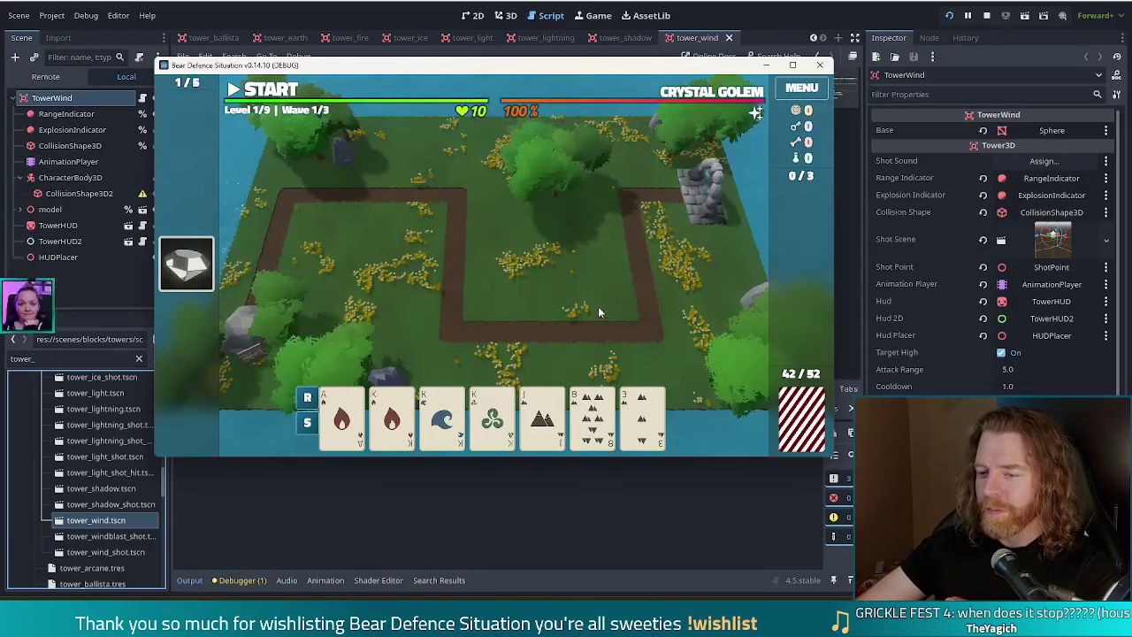
Build a Ballista from the Kings of Fire, Water and Wind in the path's bend and start wave 1.
mouse_move(475, 423)
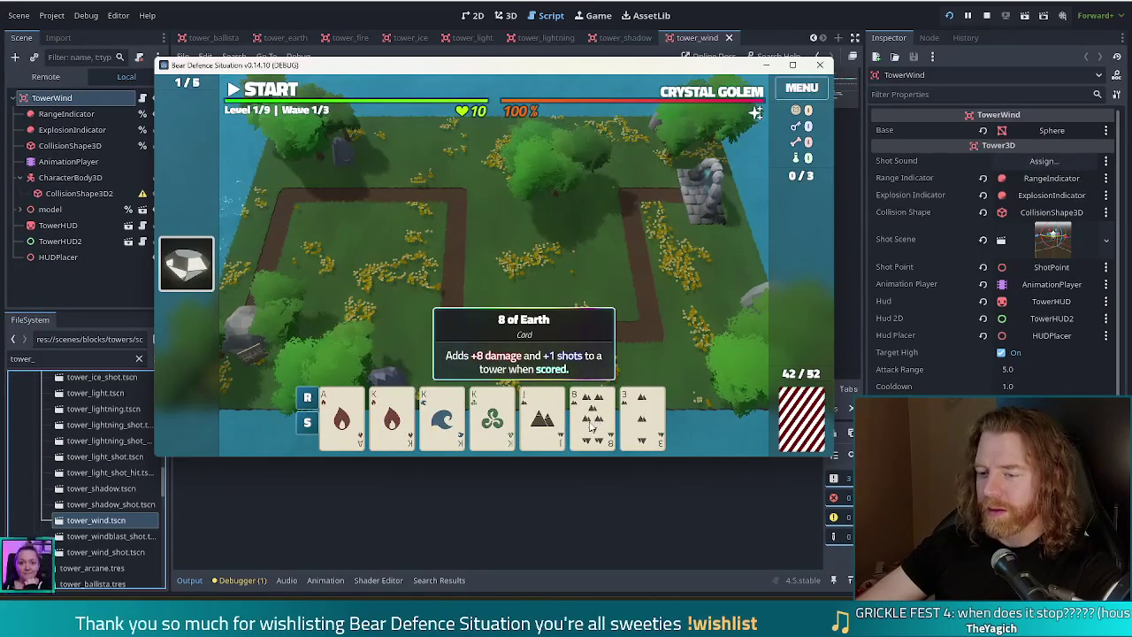
left_click(392, 421)
left_click(445, 421)
left_click(493, 416)
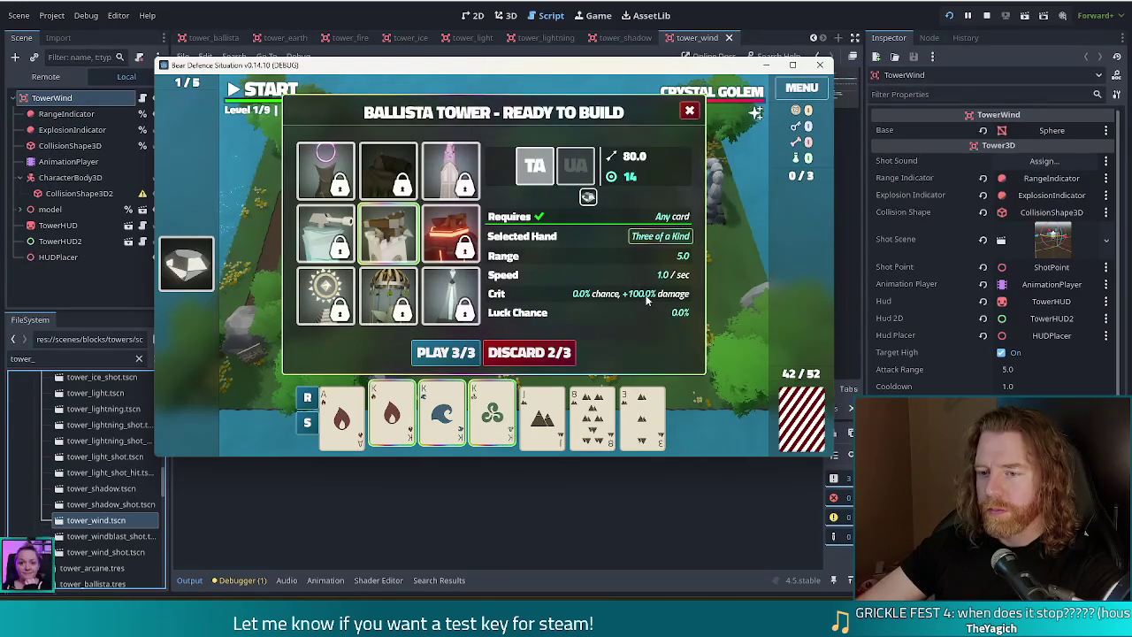
left_click(446, 352)
left_click(579, 278)
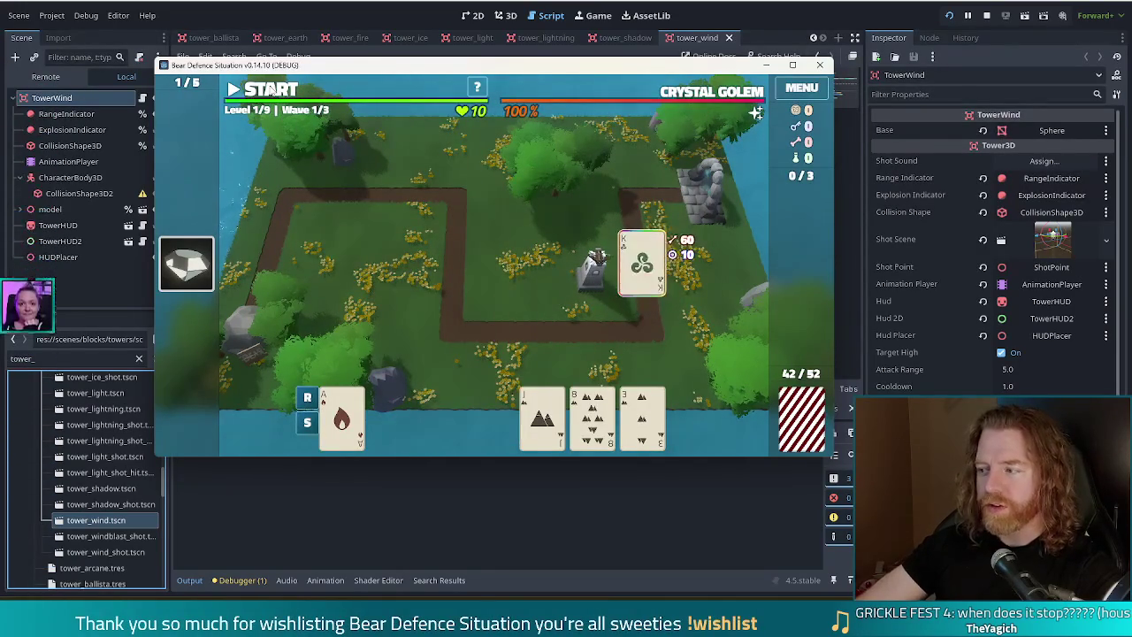
left_click(265, 92)
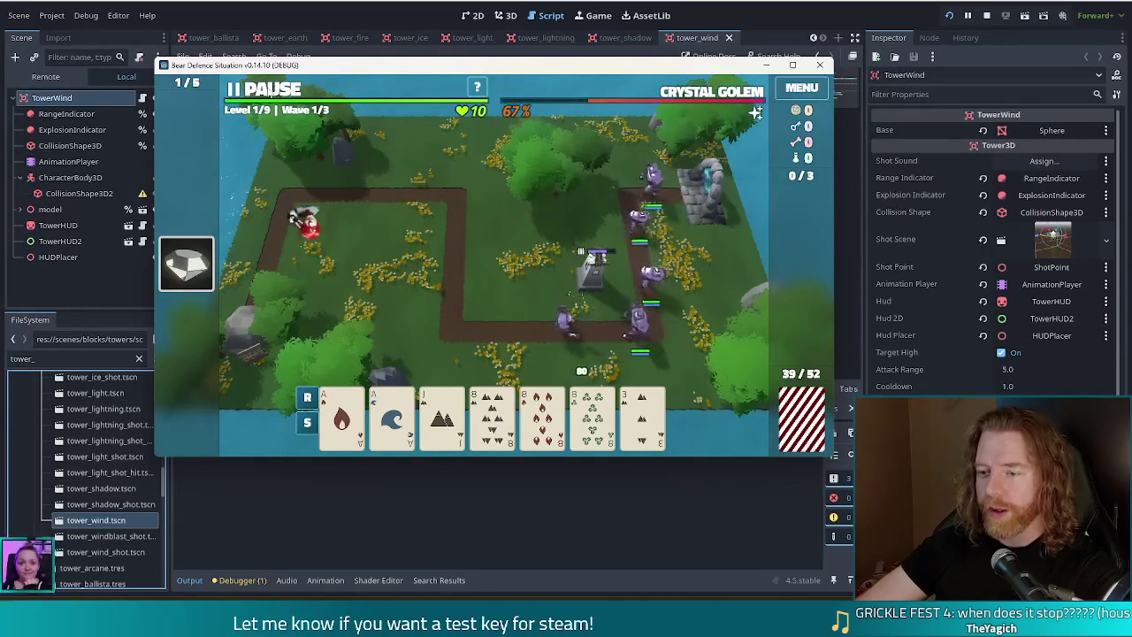
Mid-wave, build a second tower from an Aces-and-8s Full House beside the first tower.
left_click(341, 416)
left_click(392, 416)
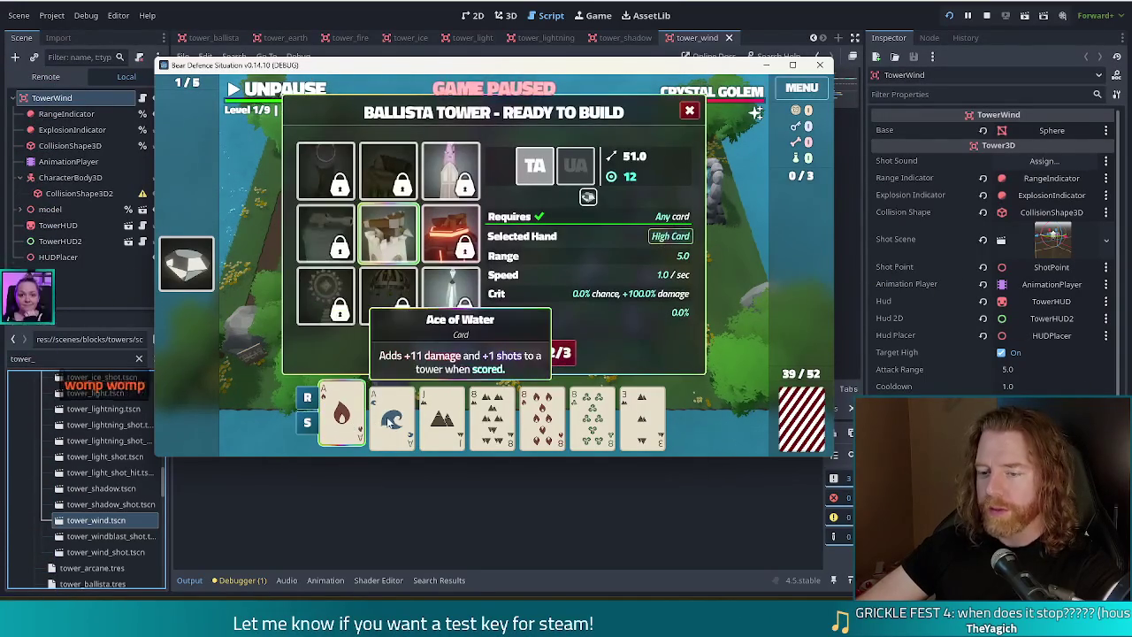
left_click(492, 416)
left_click(542, 416)
left_click(592, 416)
left_click(431, 353)
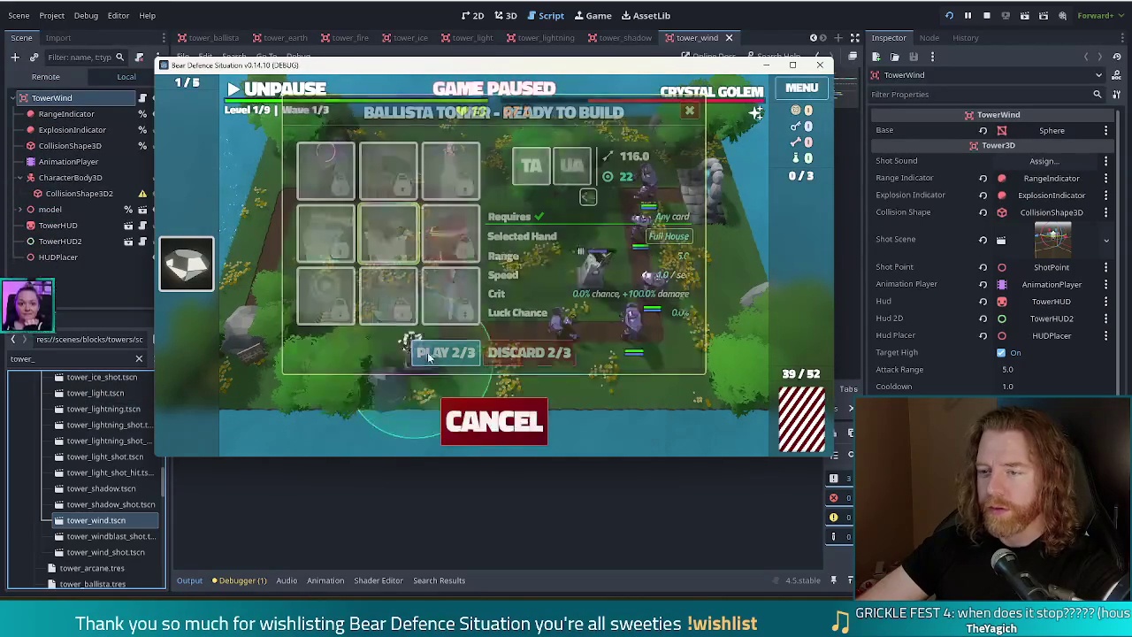
left_click(509, 265)
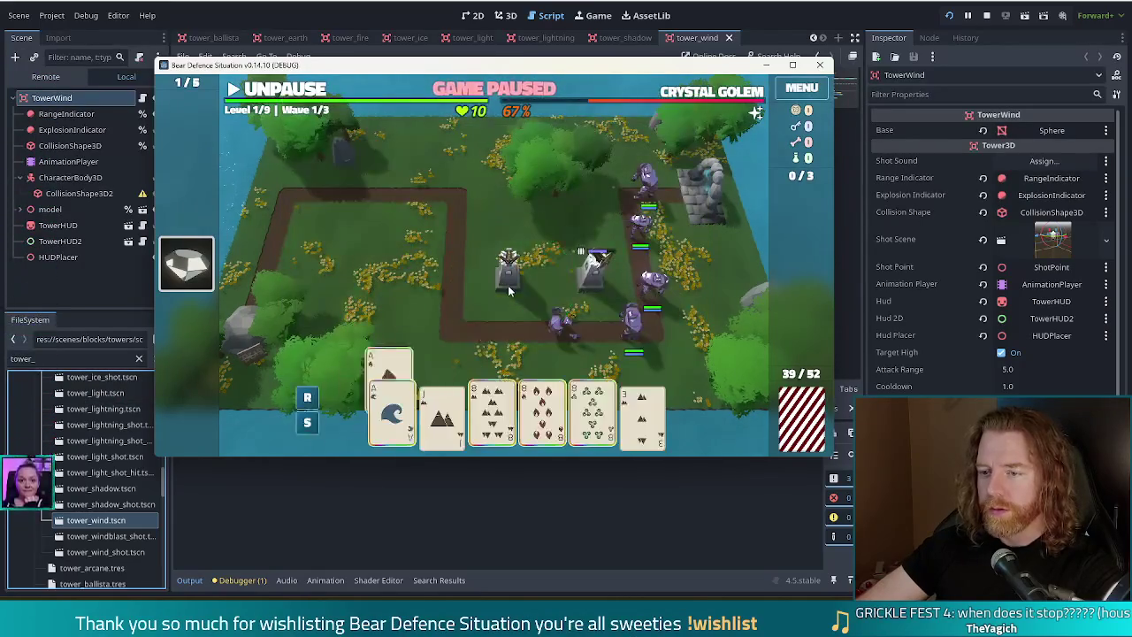
left_click(276, 89)
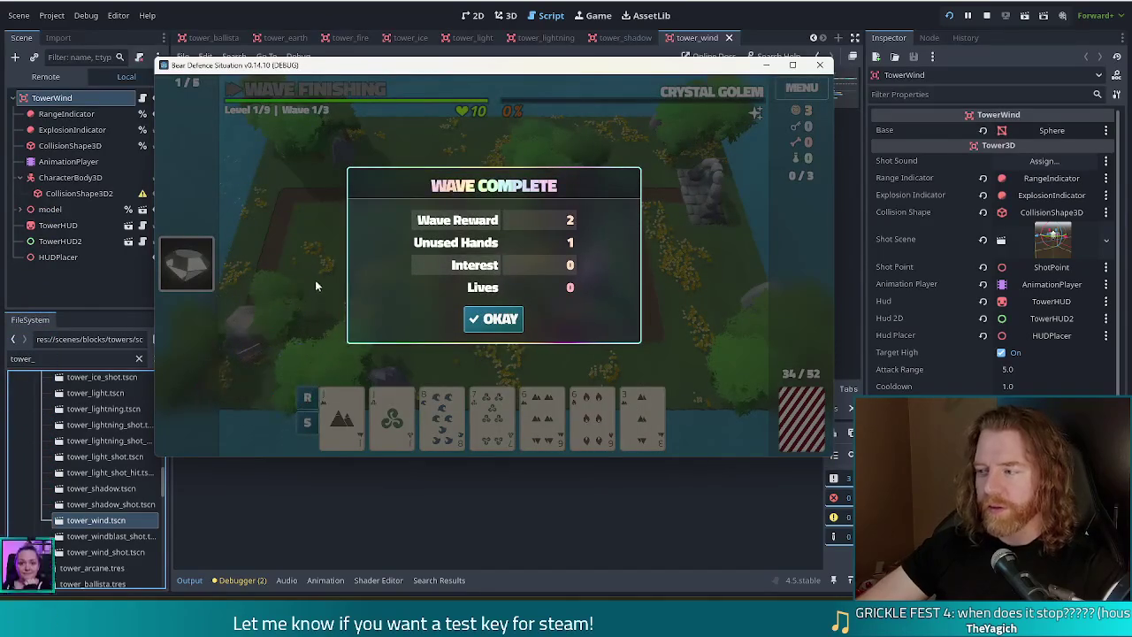
Dismiss the Wave Complete summary and discard the hand for fresh cards.
left_click(494, 318)
left_click(501, 305)
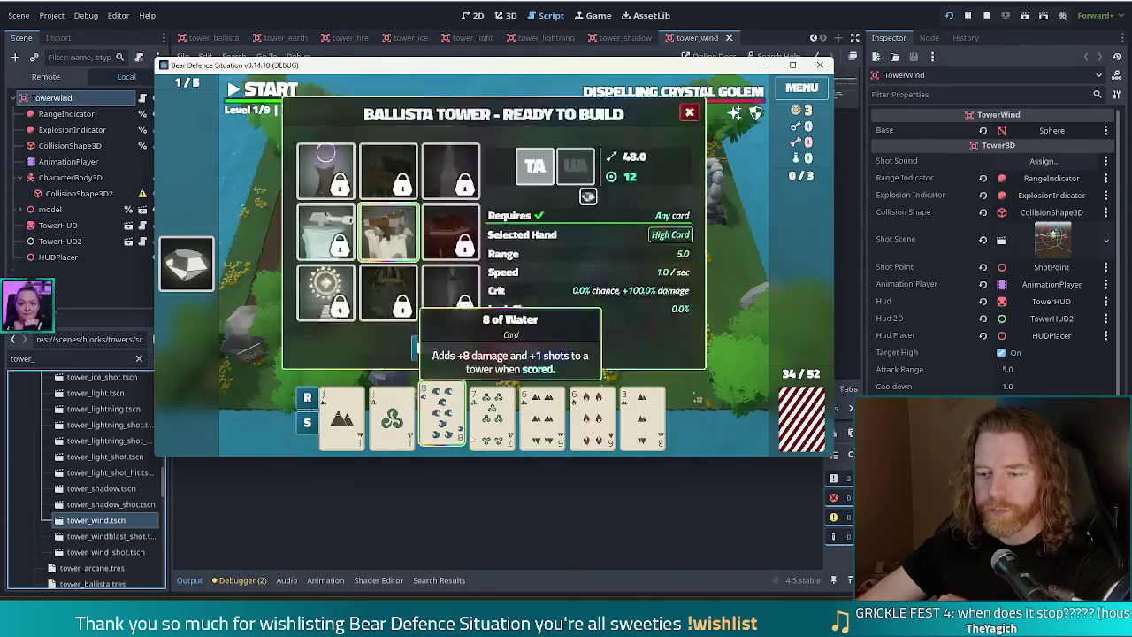
left_click(533, 354)
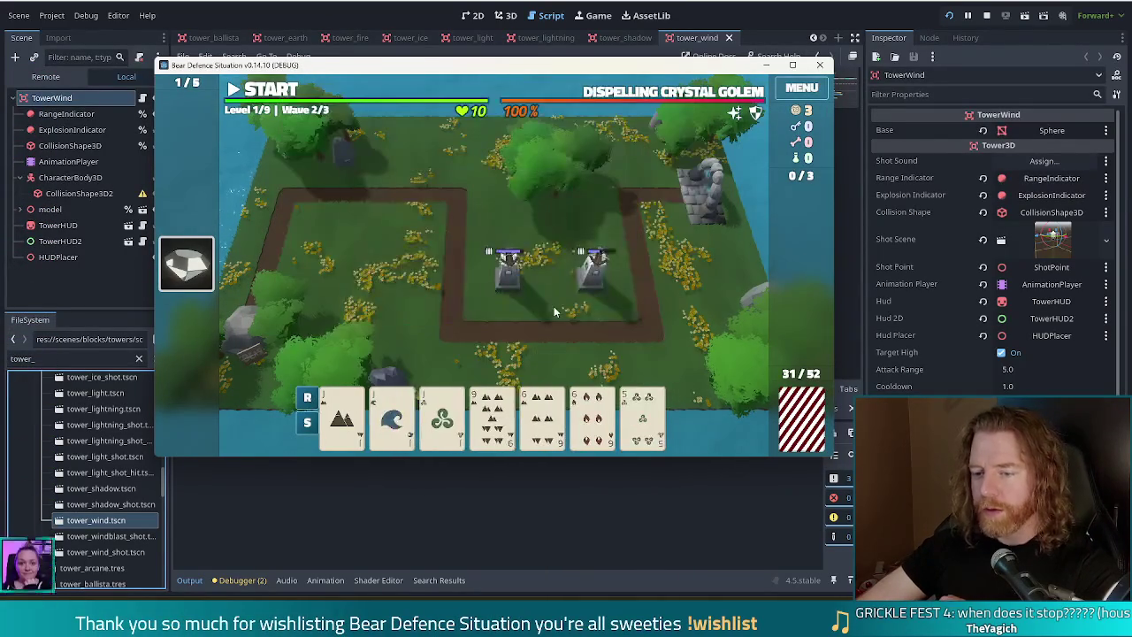
Build a third tower from a Jacks-and-6s Full House at the top-left path bend.
left_click(341, 416)
left_click(392, 416)
left_click(442, 416)
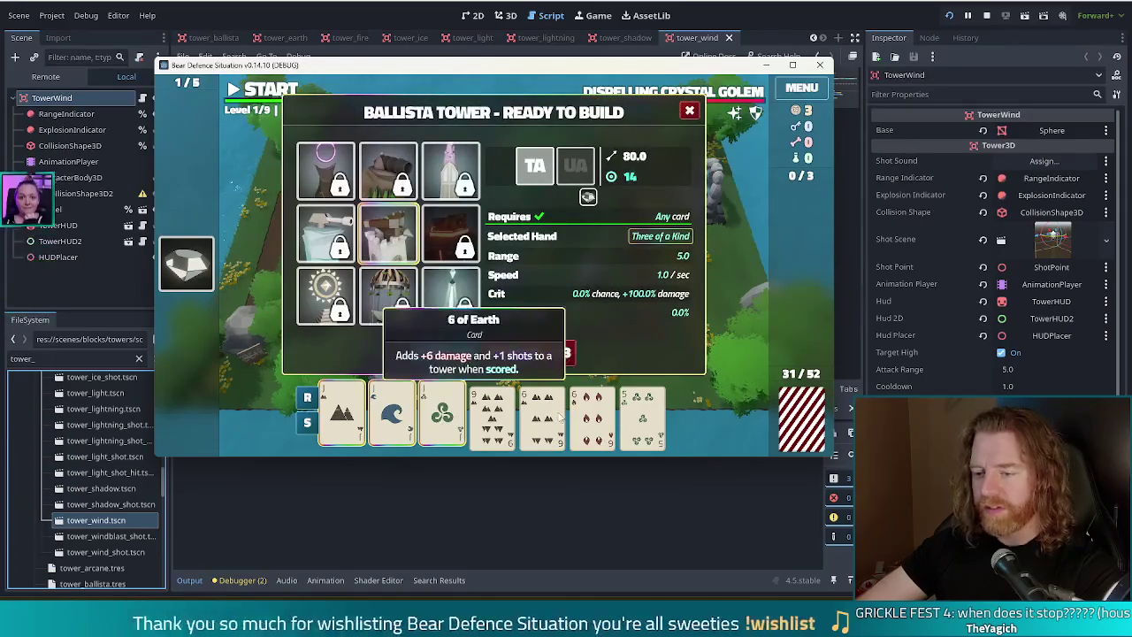
left_click(542, 416)
left_click(593, 416)
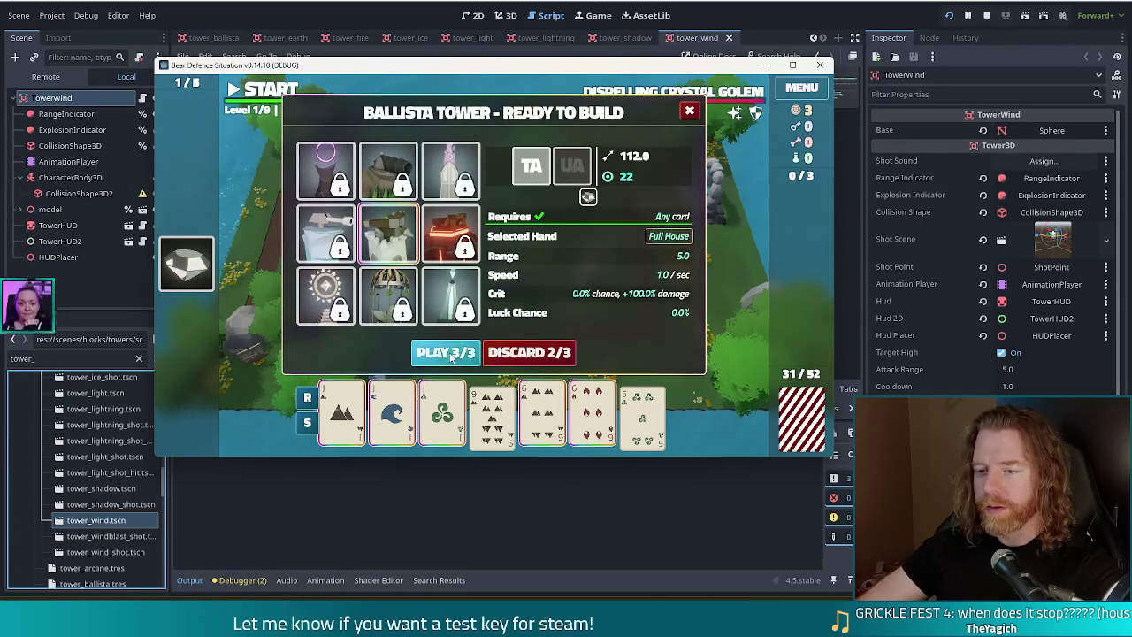
left_click(471, 352)
left_click(389, 212)
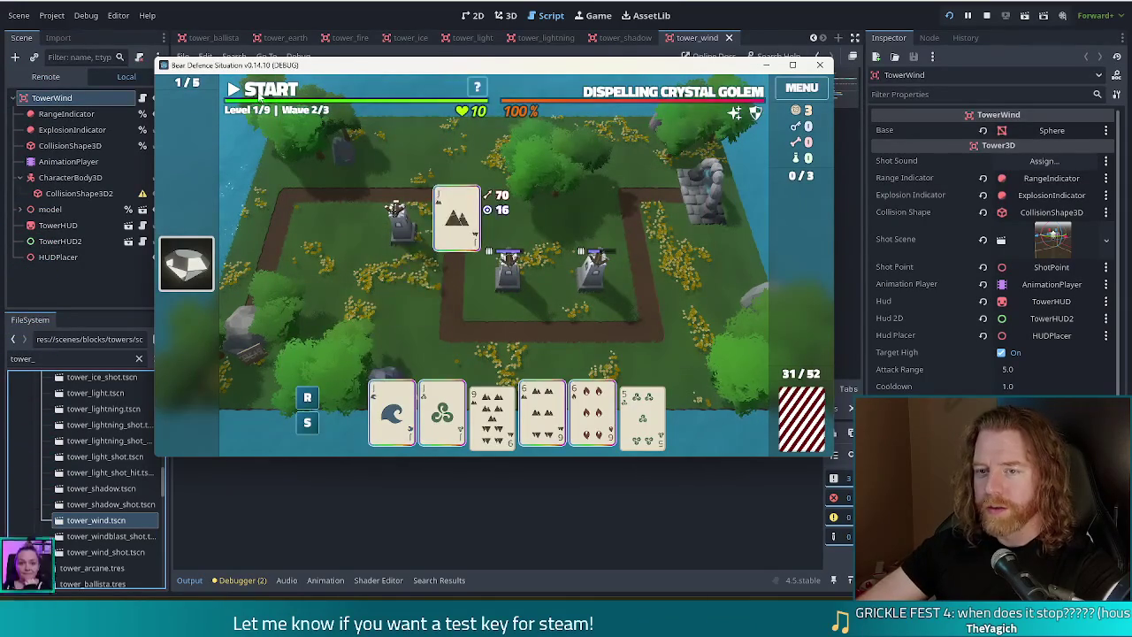
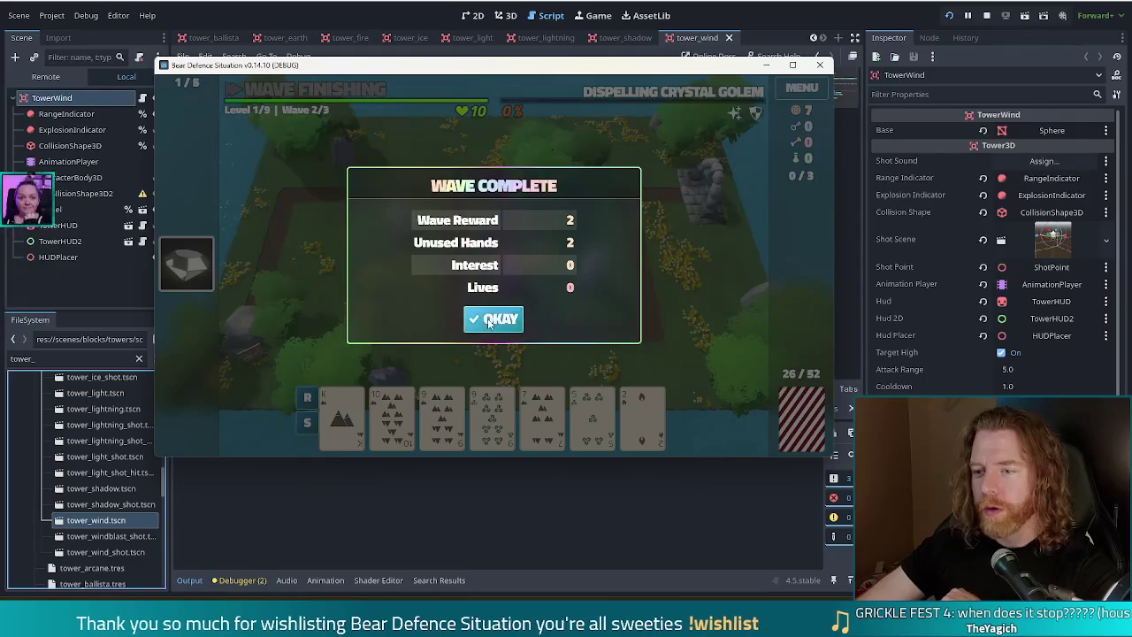
Dismiss the wave summary and discard unwanted cards, including the 7 of Fire and 7 of Water pair.
left_click(489, 321)
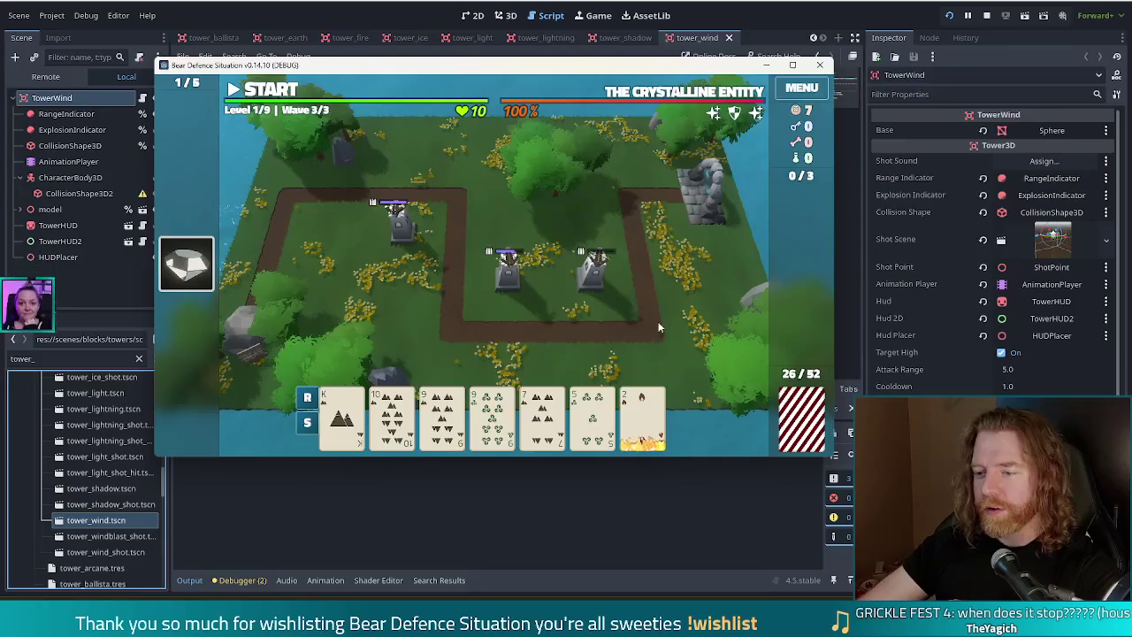
mouse_move(643, 409)
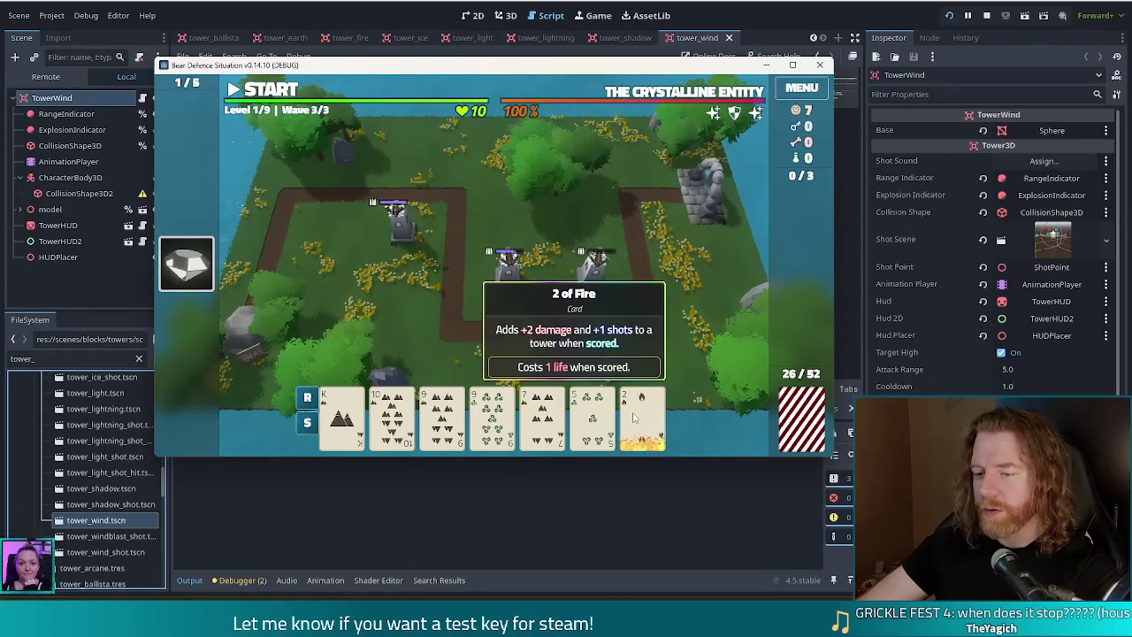
left_click(493, 416)
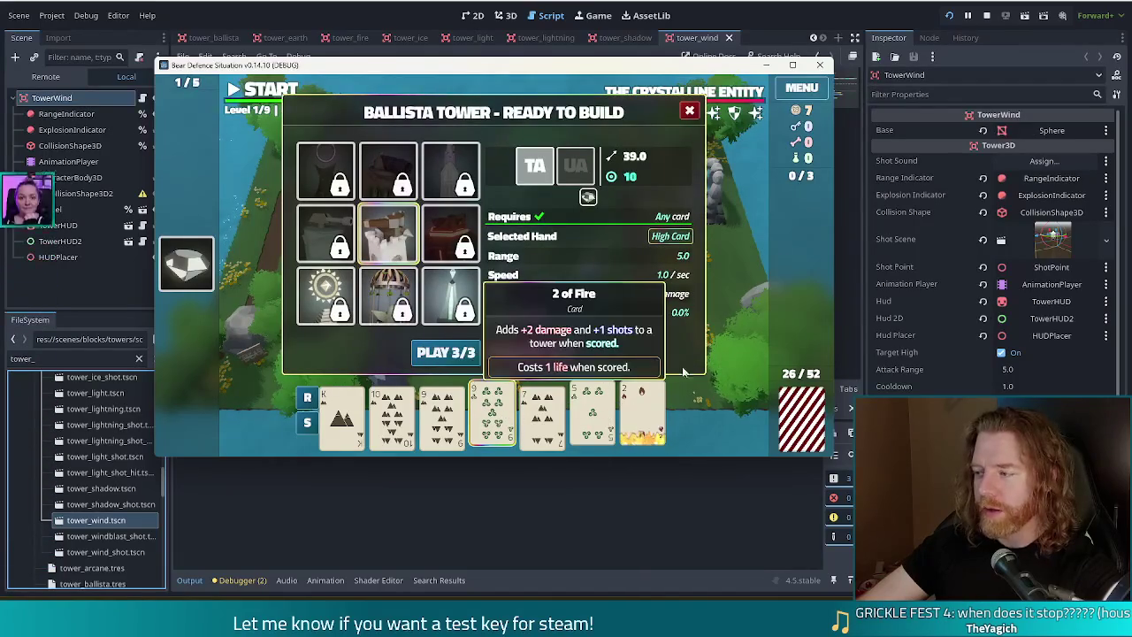
left_click(558, 353)
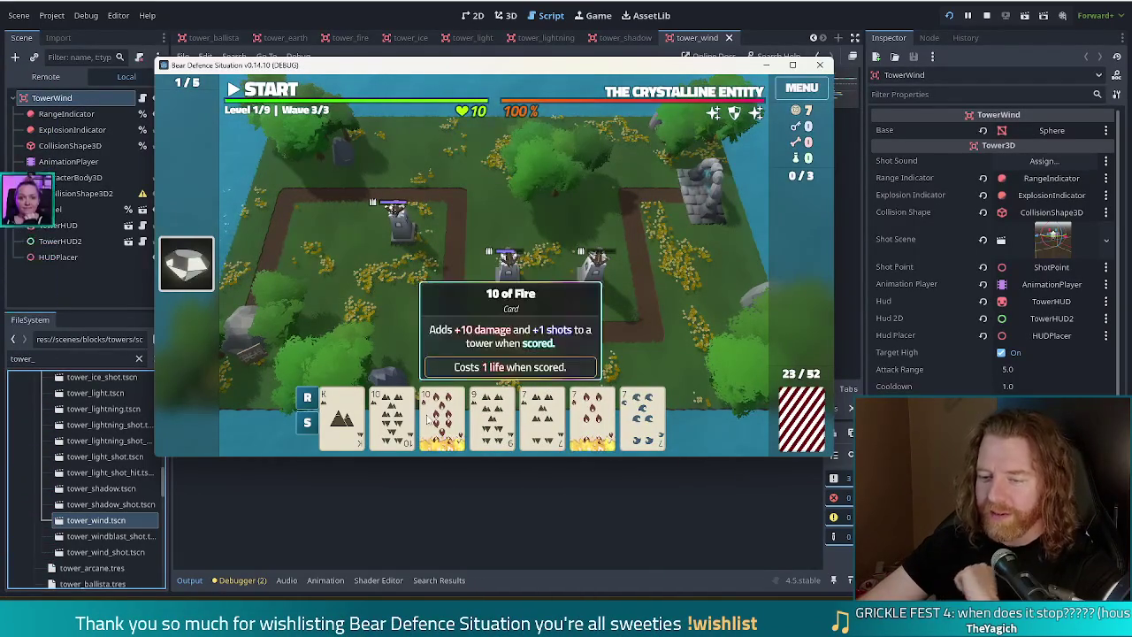
left_click(592, 414)
left_click(643, 414)
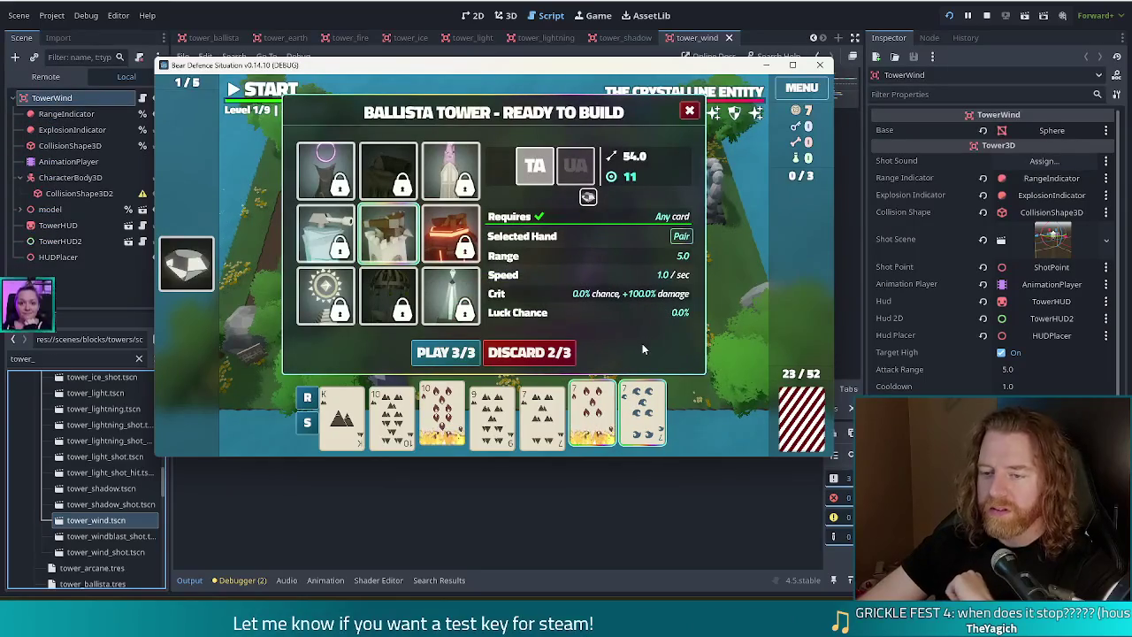
left_click(533, 352)
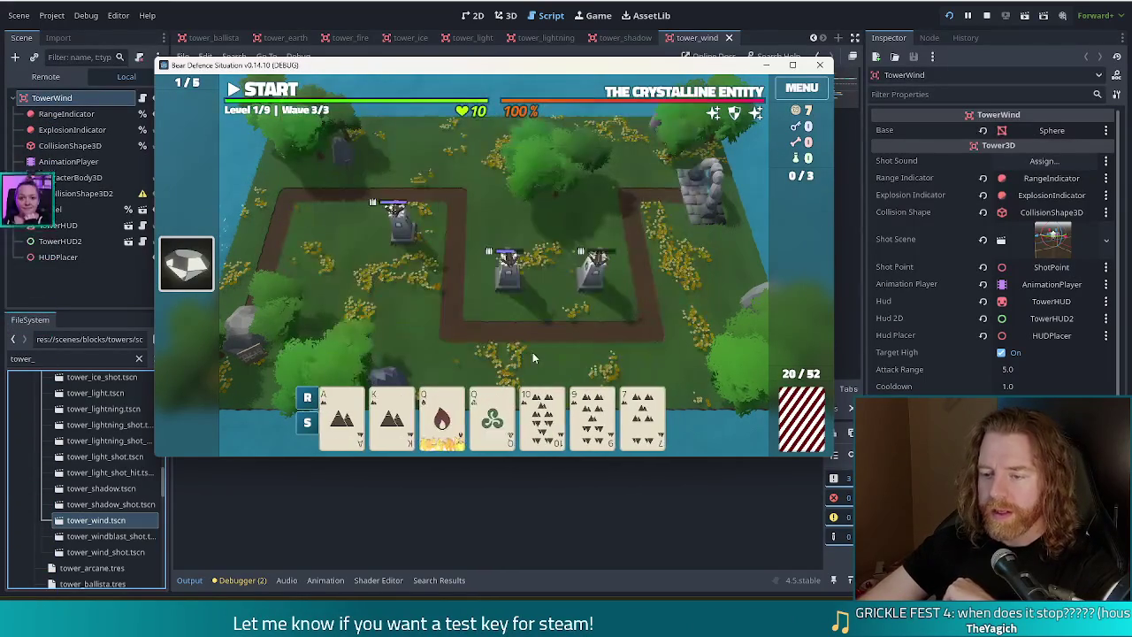
Play a five-card Earth flush and place the new tower near the map centre.
left_click(342, 414)
left_click(392, 414)
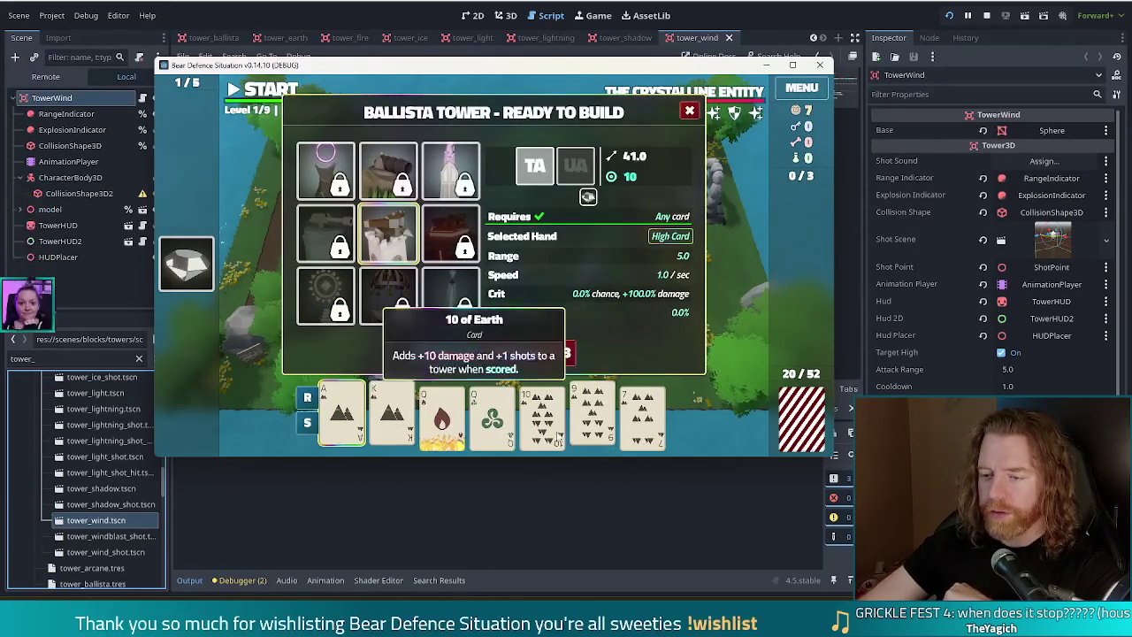
left_click(542, 414)
left_click(593, 414)
left_click(643, 414)
left_click(438, 353)
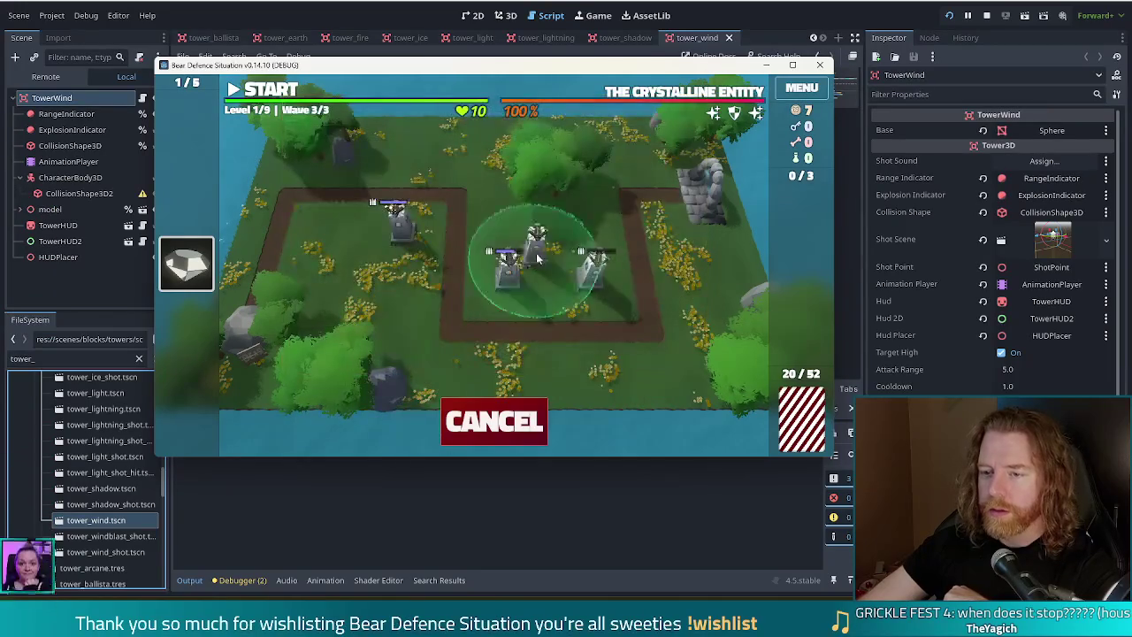
left_click(609, 280)
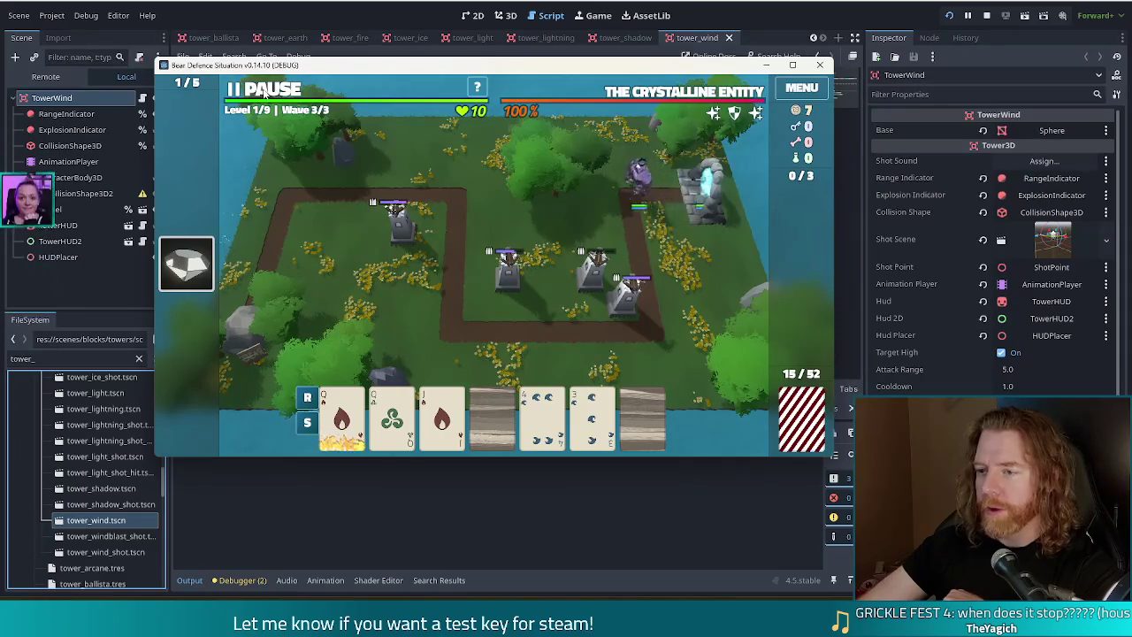
Detonate the tower to clear the wave, upgrade the Ballista to level 2 with Shots, and open the shop.
left_click(587, 282)
left_click(631, 258)
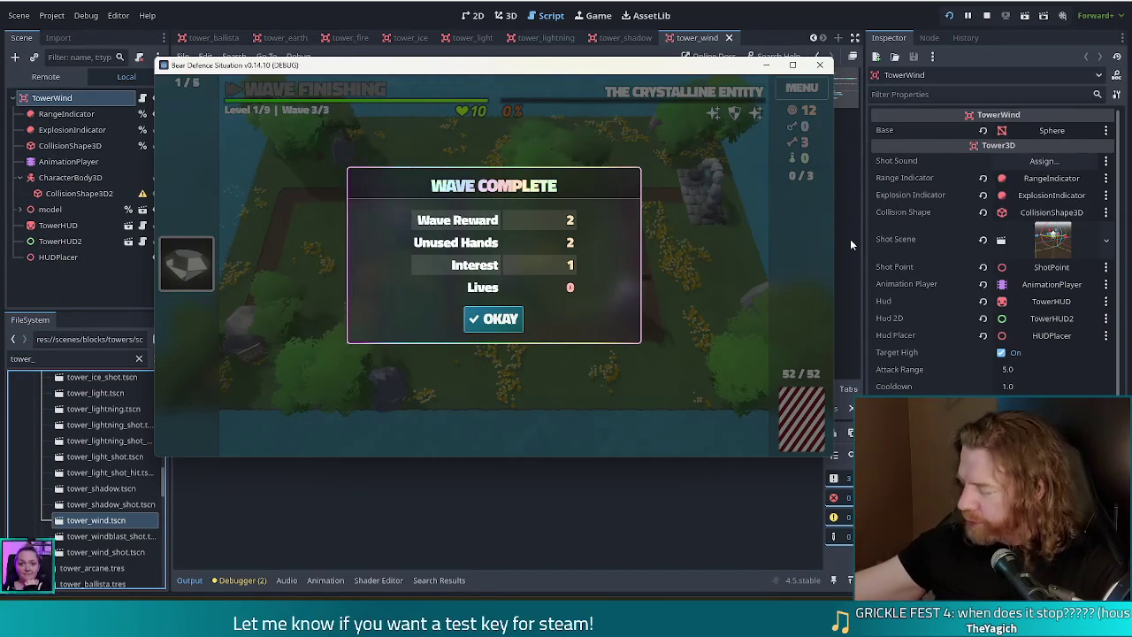
left_click(494, 320)
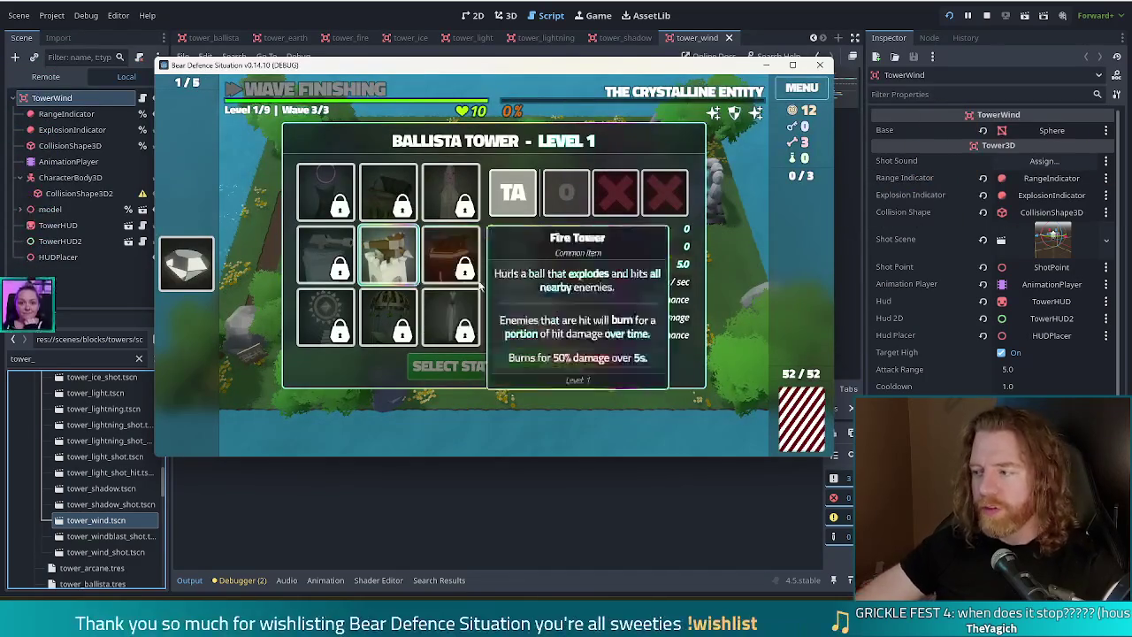
left_click(500, 248)
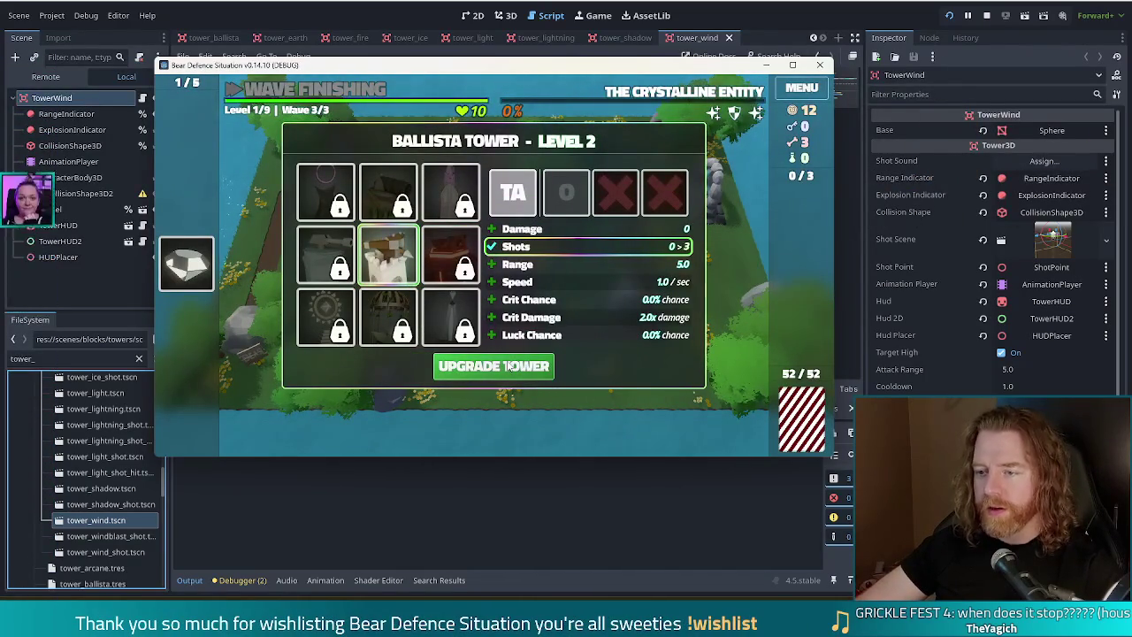
left_click(511, 367)
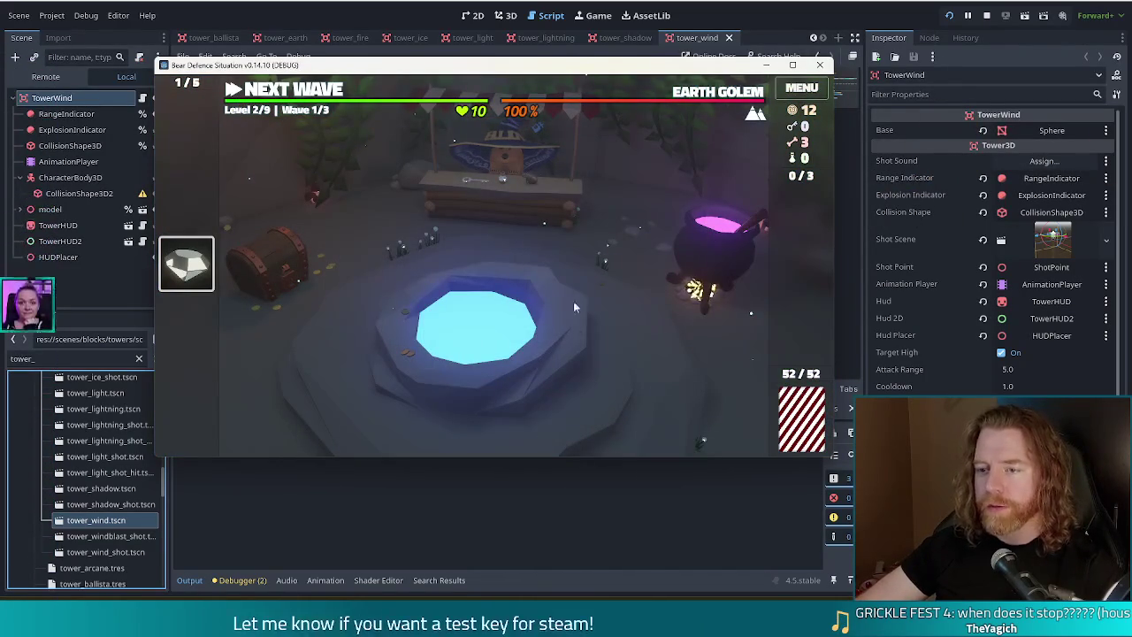
left_click(519, 206)
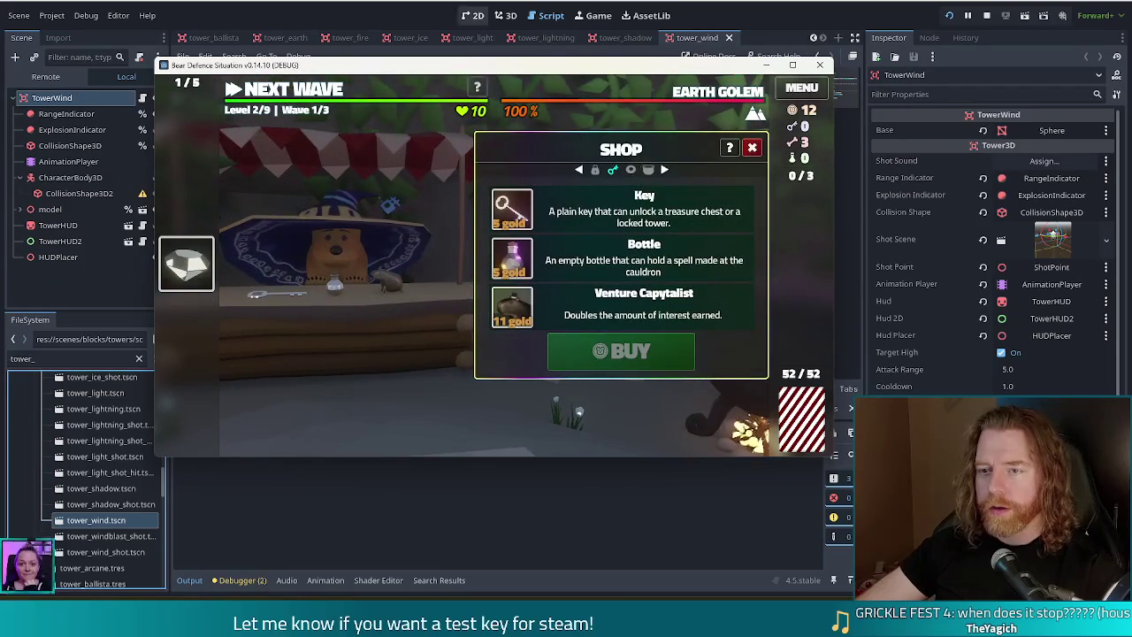
key("alt+Tab")
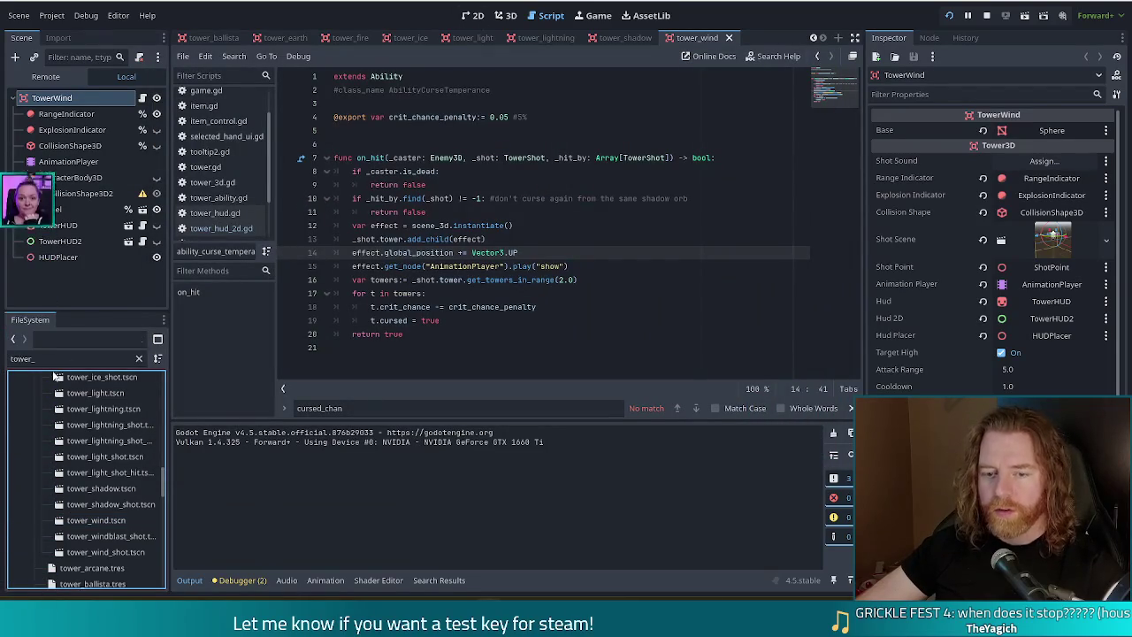
Filter FileSystem for 'baby', open baby_bear.tscn, hide its Hat node under Offset and save.
double_click(27, 358)
type("baby")
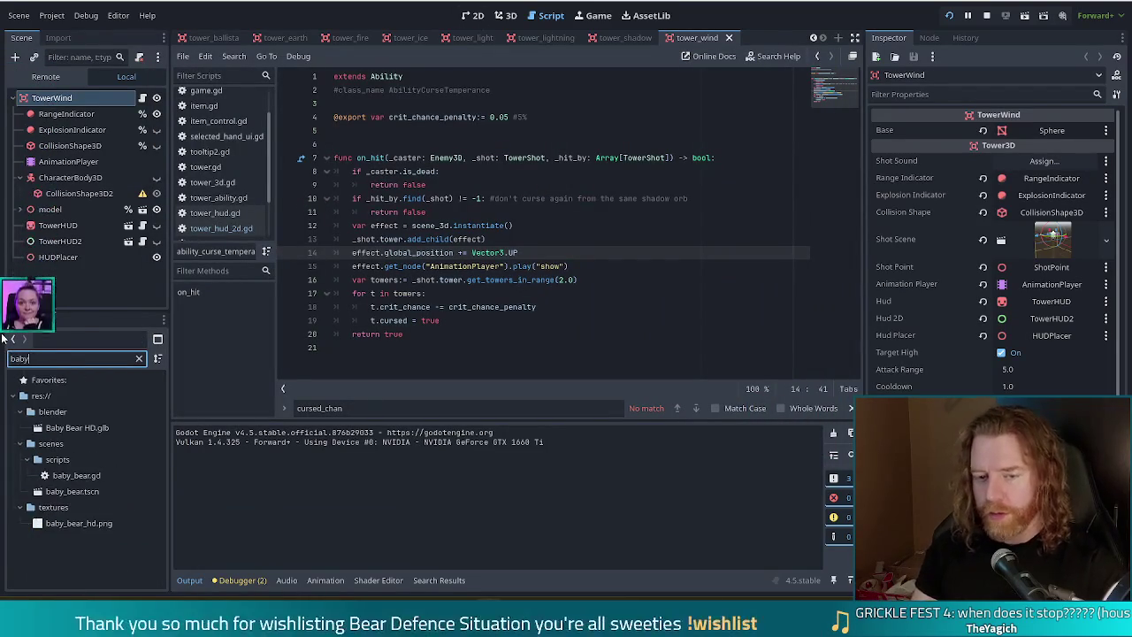
double_click(84, 493)
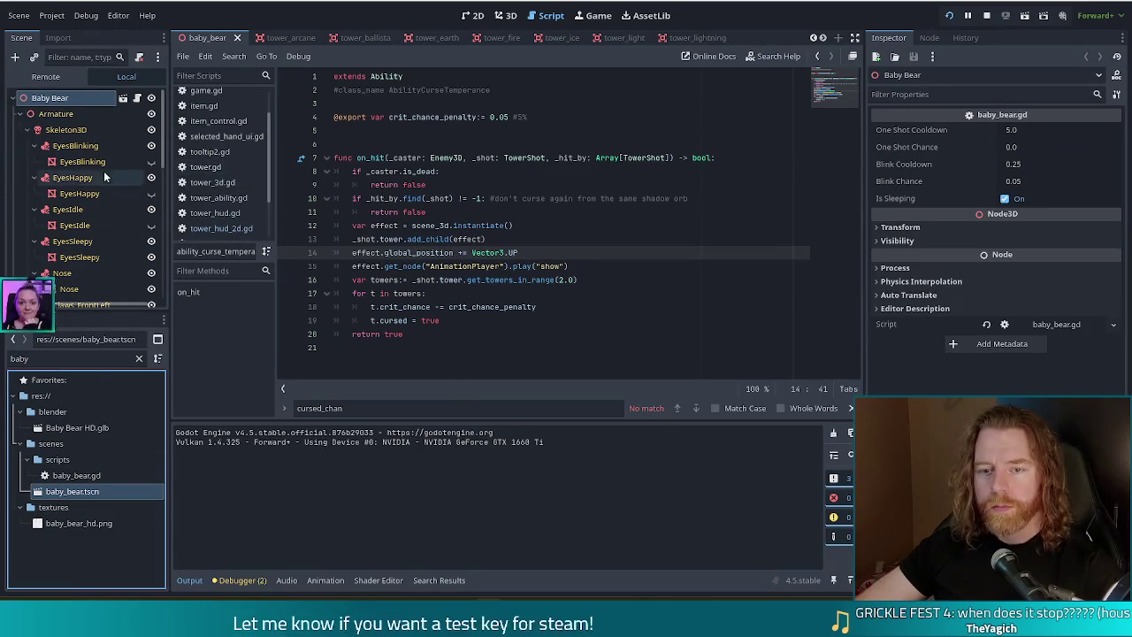
scroll(78, 223, "down", 2)
scroll(78, 222, "down", 10)
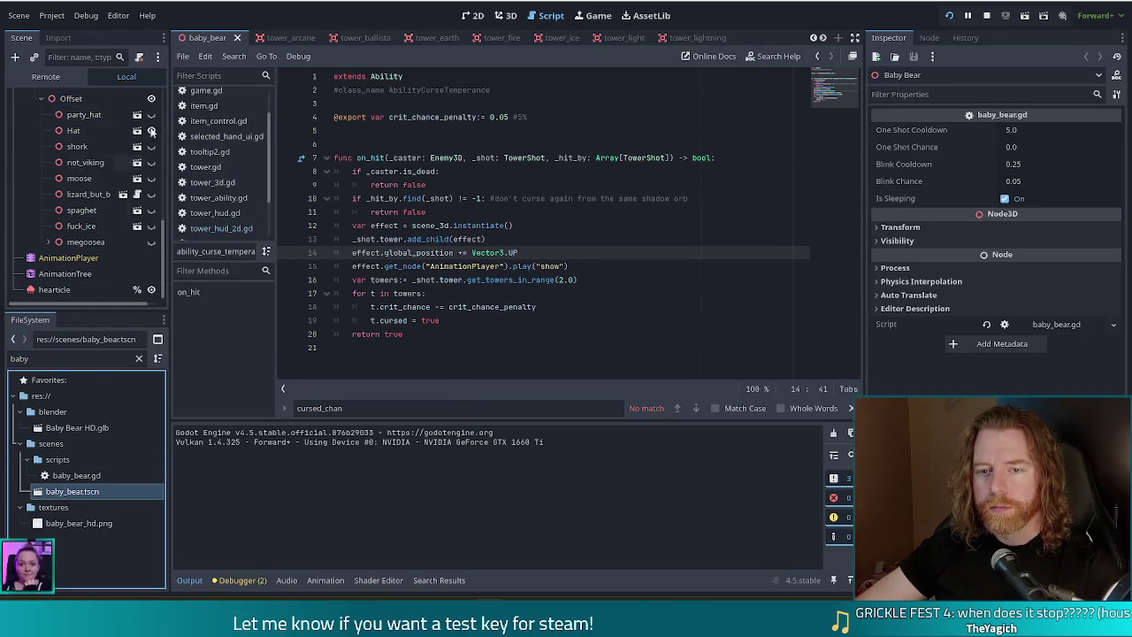
left_click(151, 131)
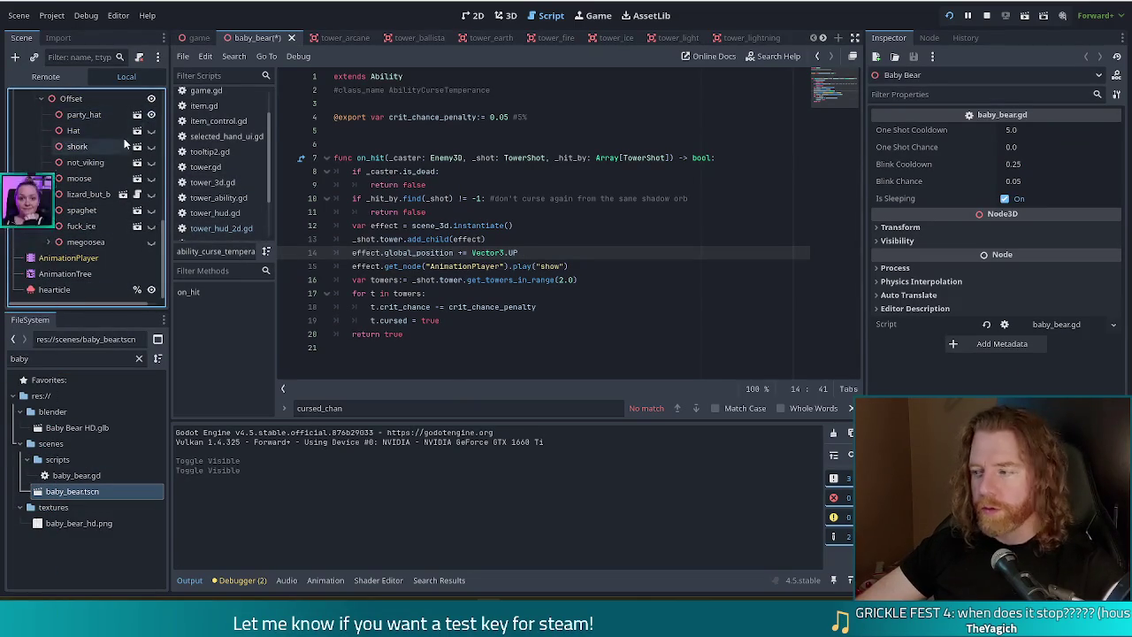
key("ctrl+s")
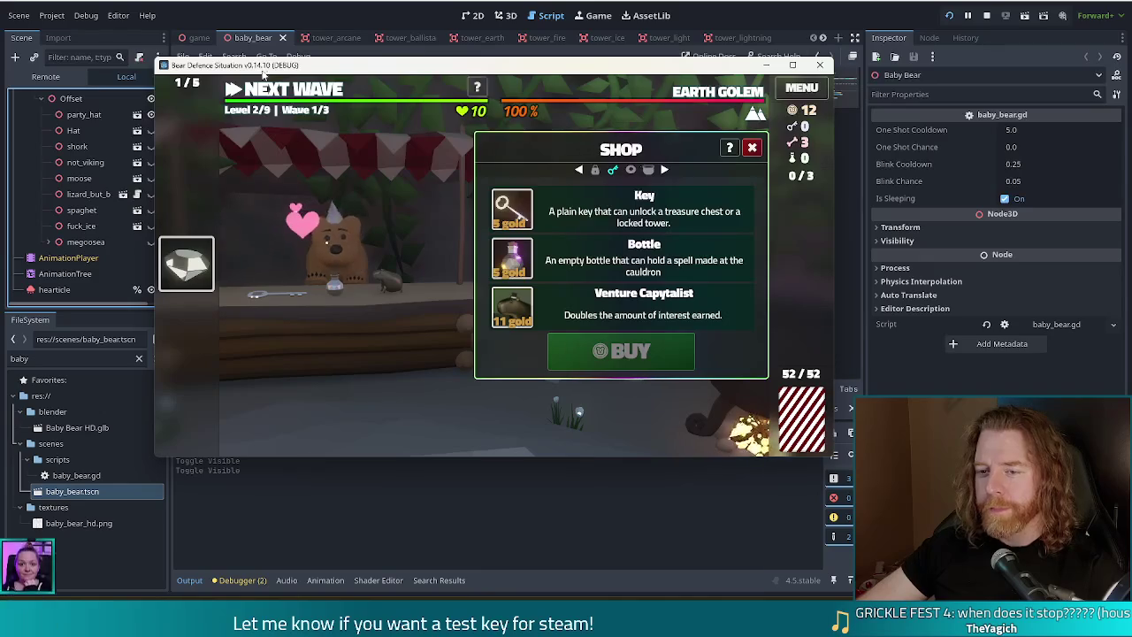
Hide the party_hat and swap to the next alternative hat, checking it in the running game.
left_click(154, 58)
left_click(151, 115)
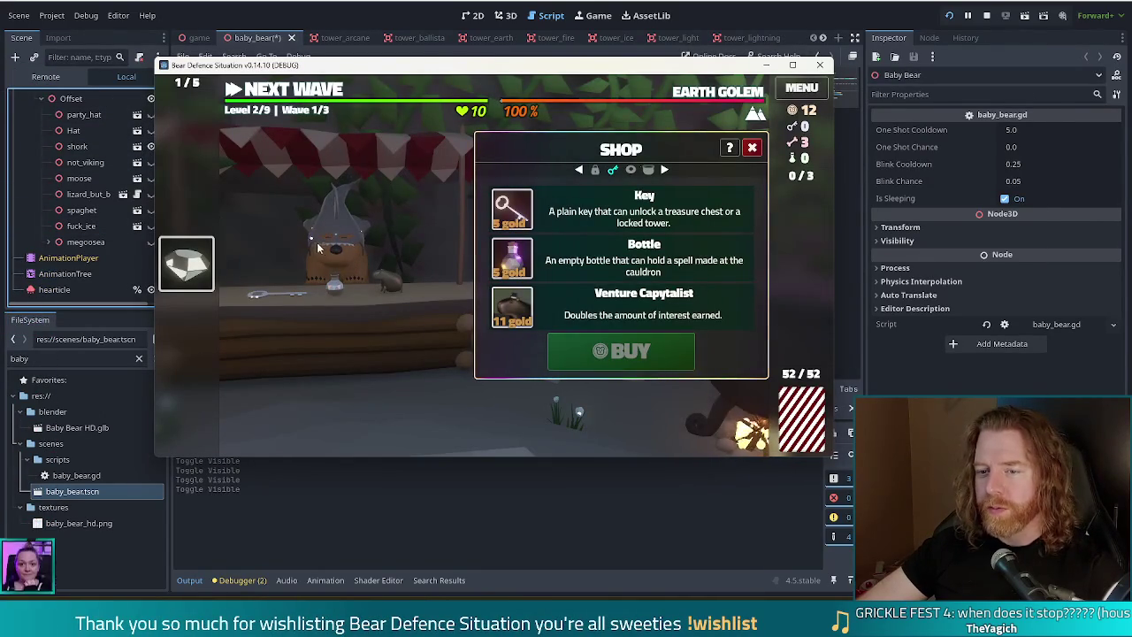
left_click(155, 164)
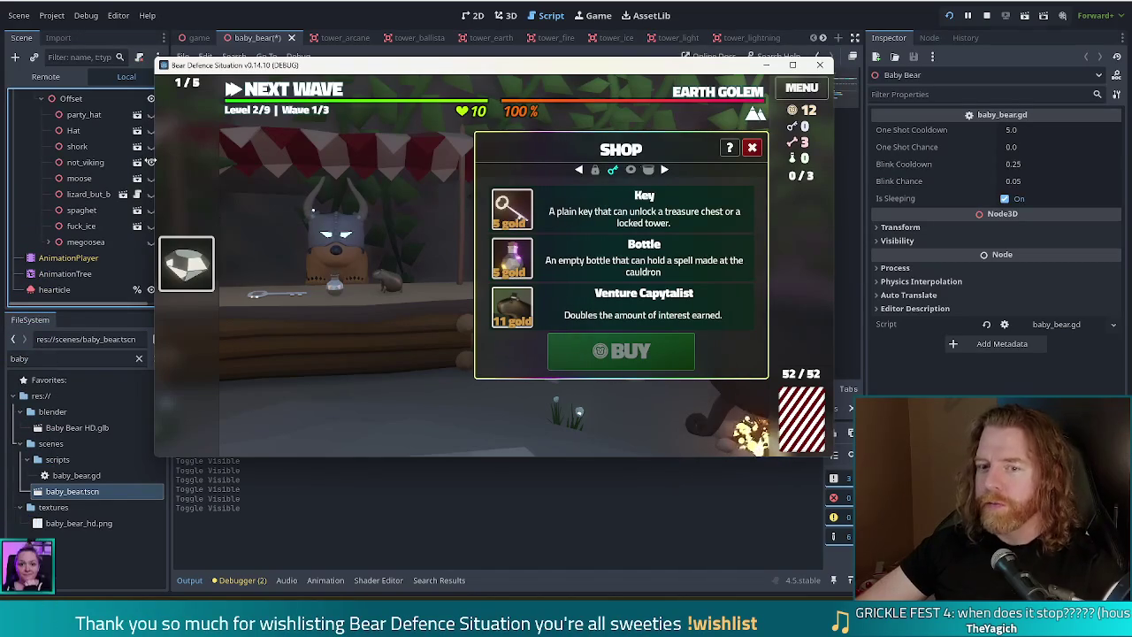
left_click(150, 164)
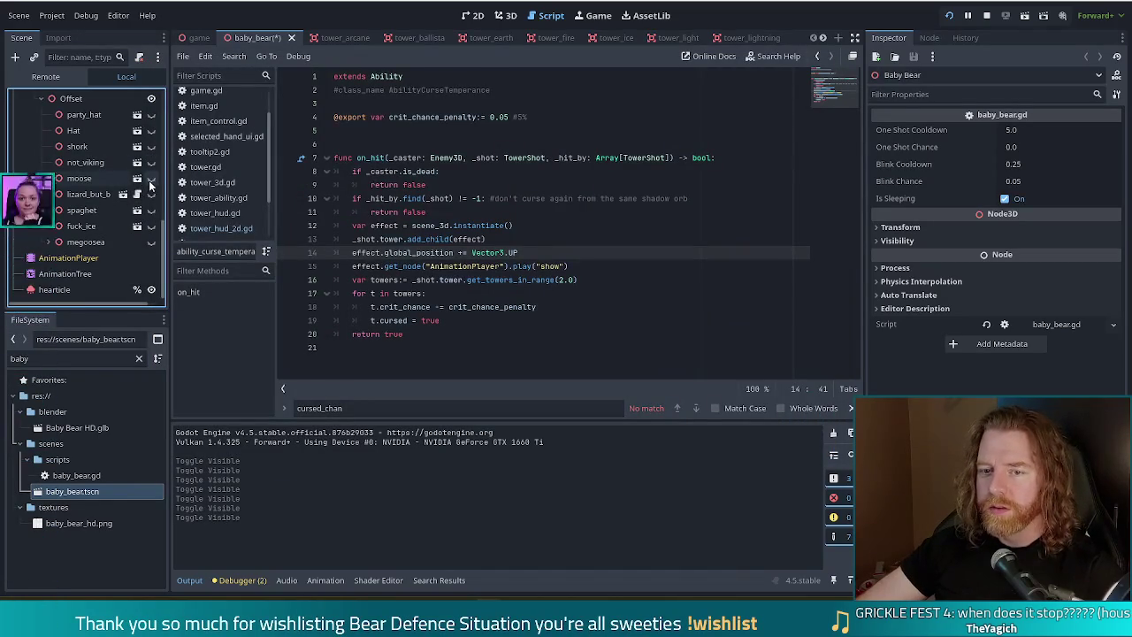
key("alt+Tab")
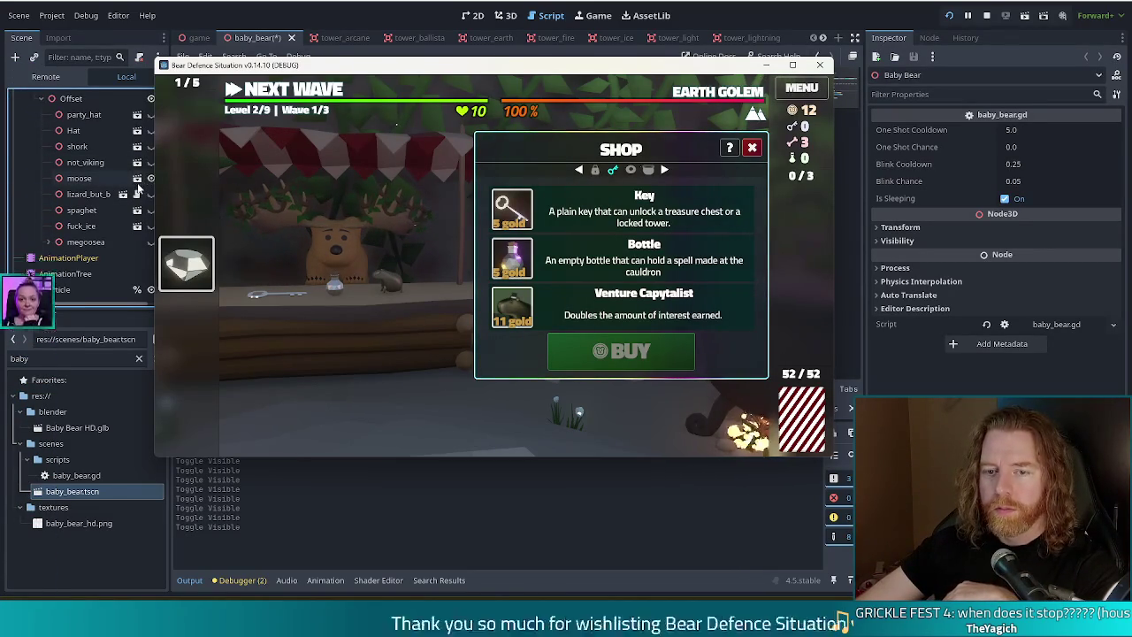
Switch to another hat and check it fullscreen in game, then toggle the megoosea hat and save.
left_click(149, 180)
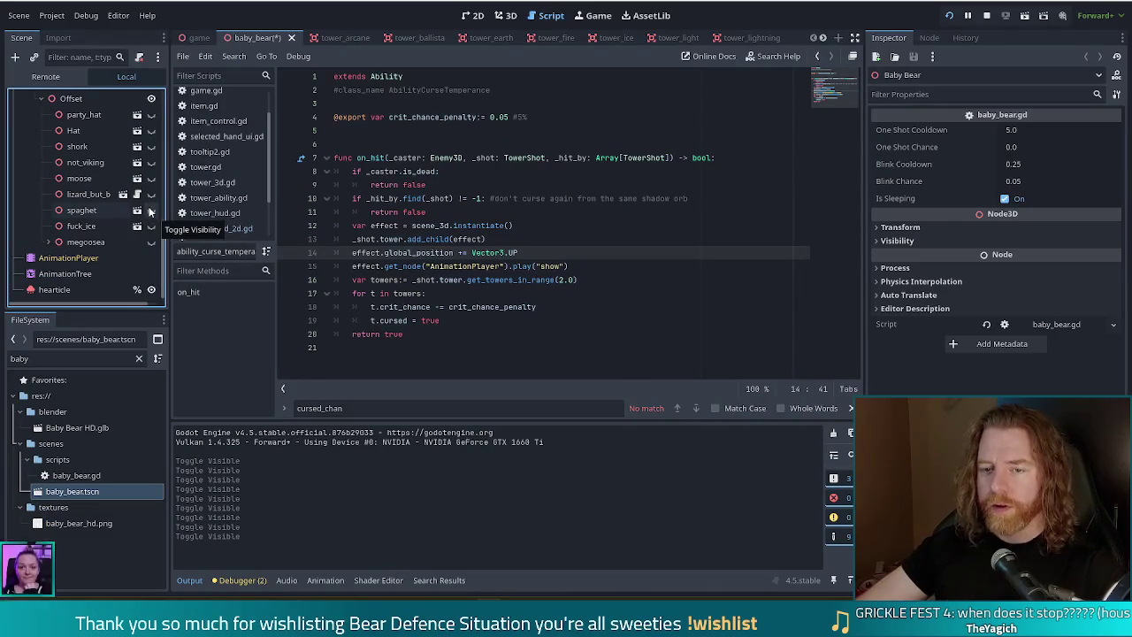
key("alt+Tab")
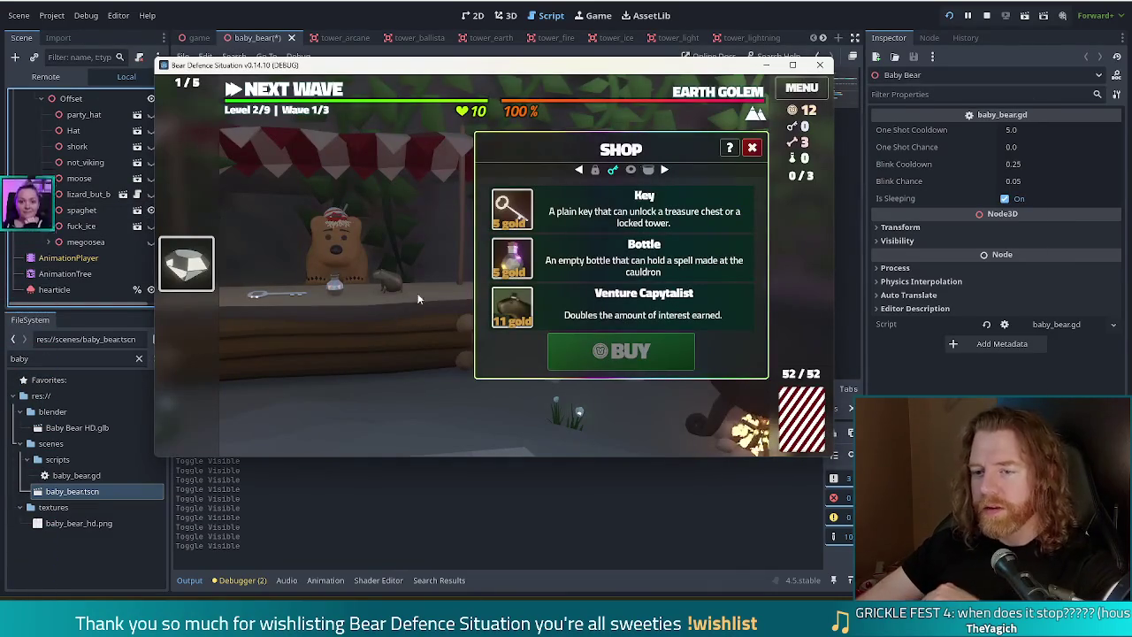
key("F11")
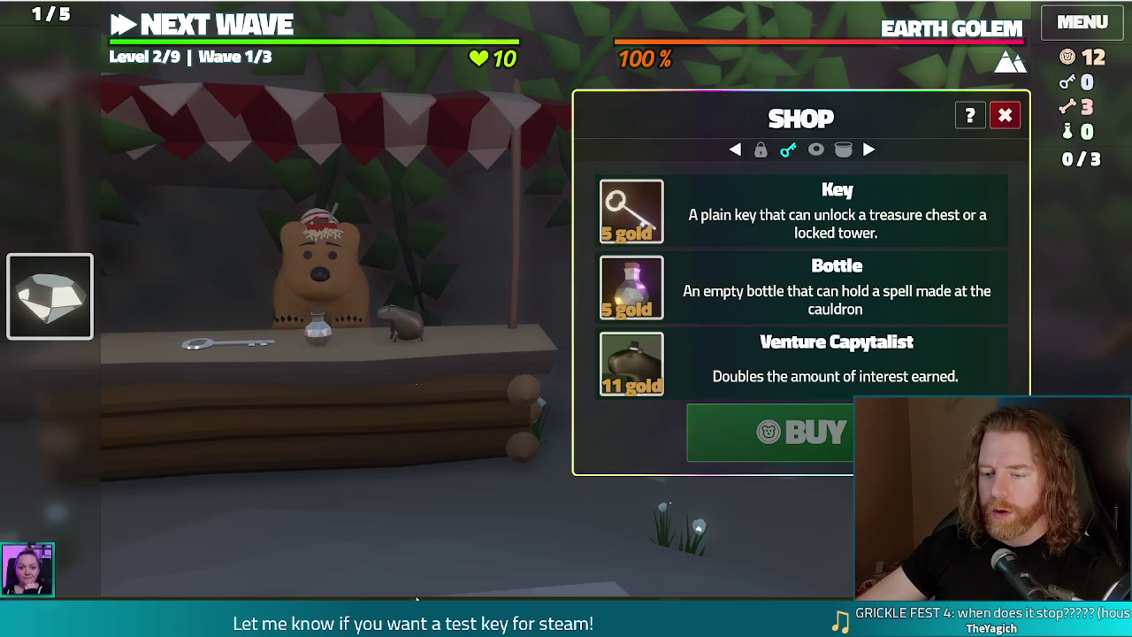
left_click(390, 571)
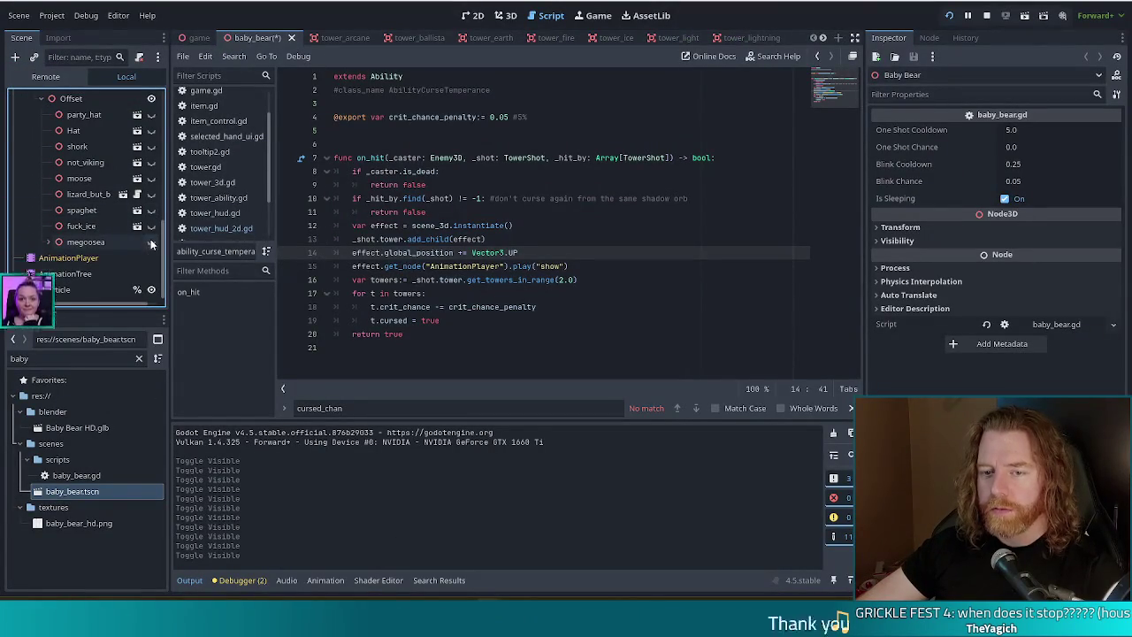
left_click(151, 243)
key("ctrl+s")
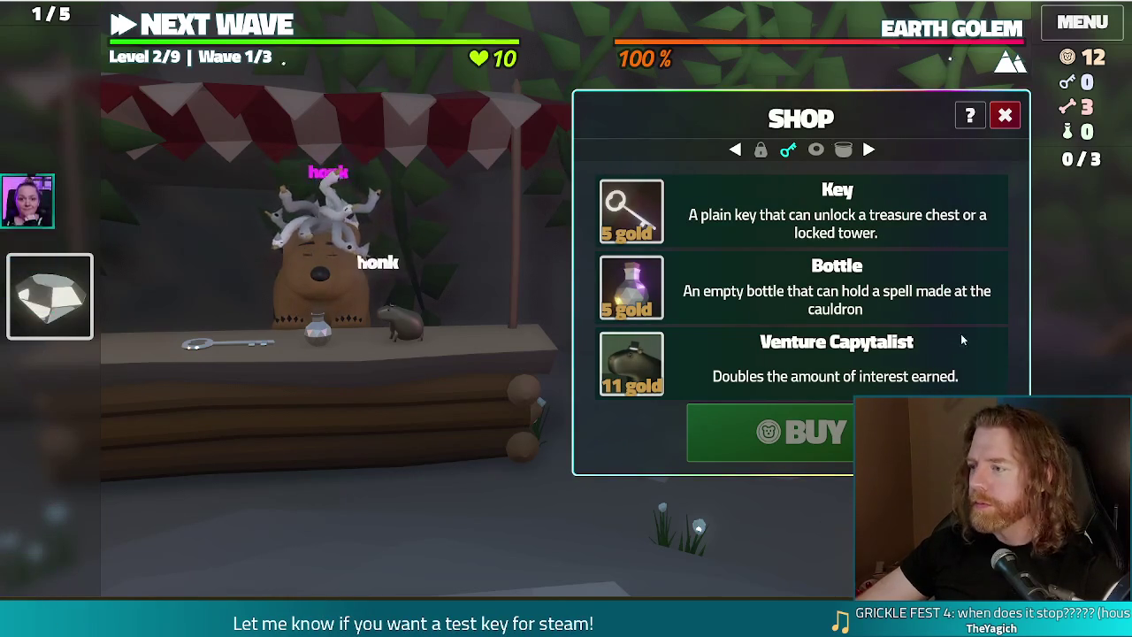
Buy the Key for 5 gold and leave the shop.
left_click(800, 212)
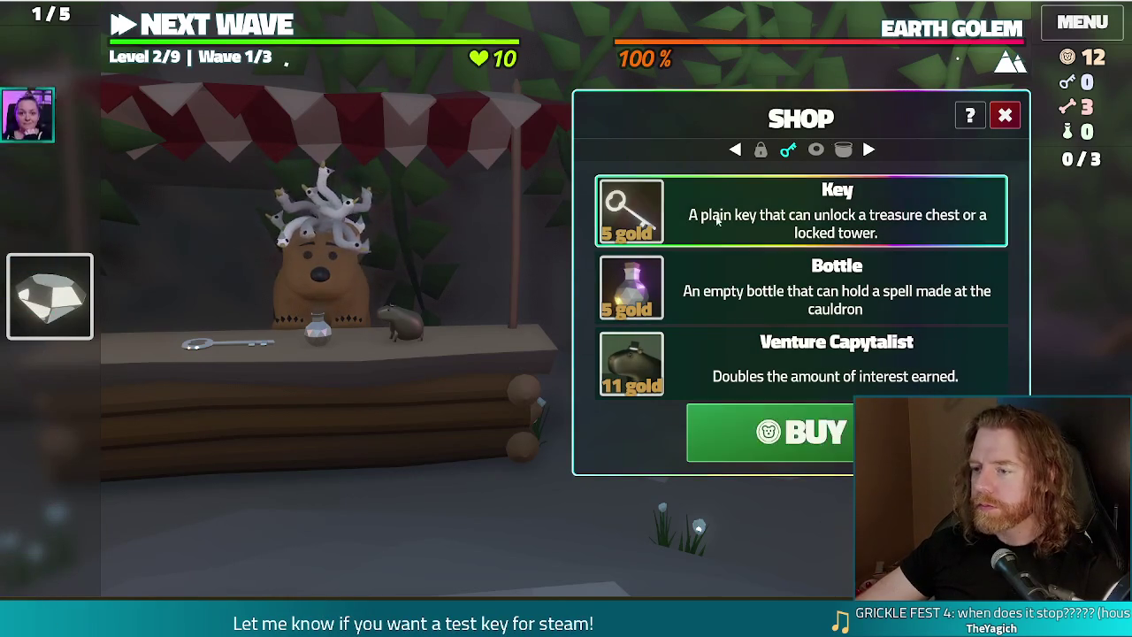
left_click(720, 457)
left_click(1006, 115)
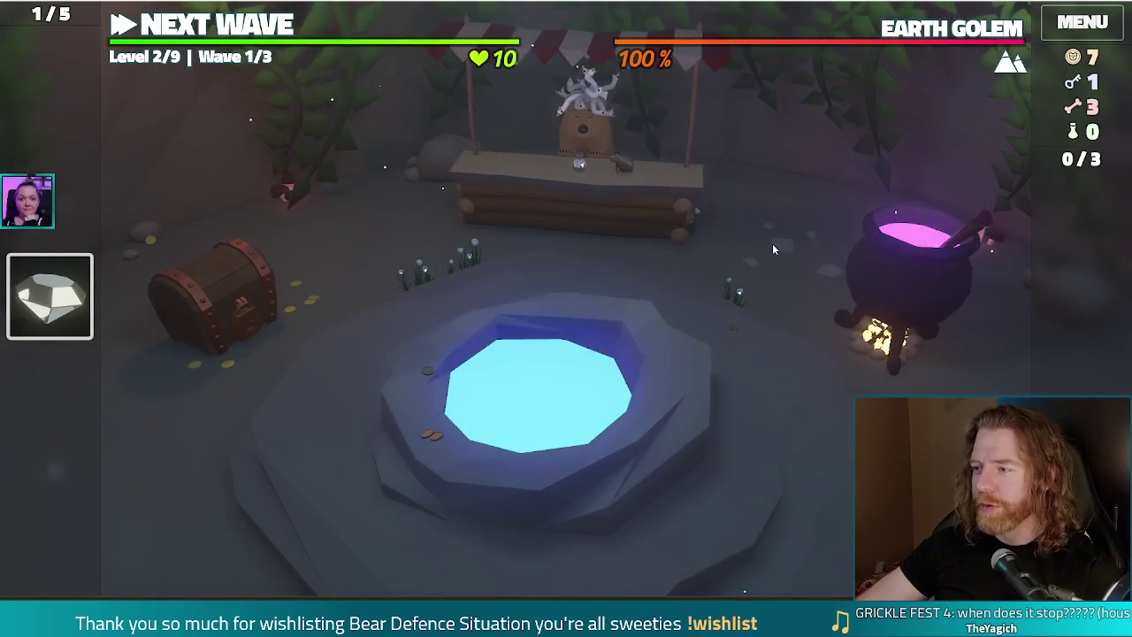
Throw gold into the Wishing Well, take the Replenishment wish, and go to the map.
left_click(707, 388)
left_click(760, 393)
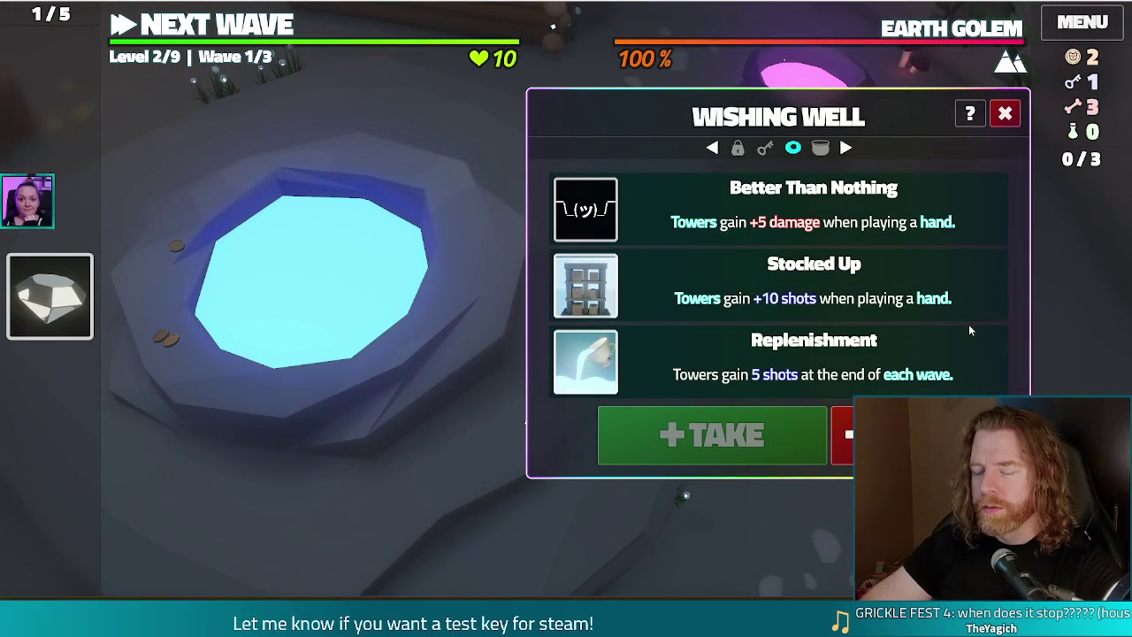
left_click(642, 361)
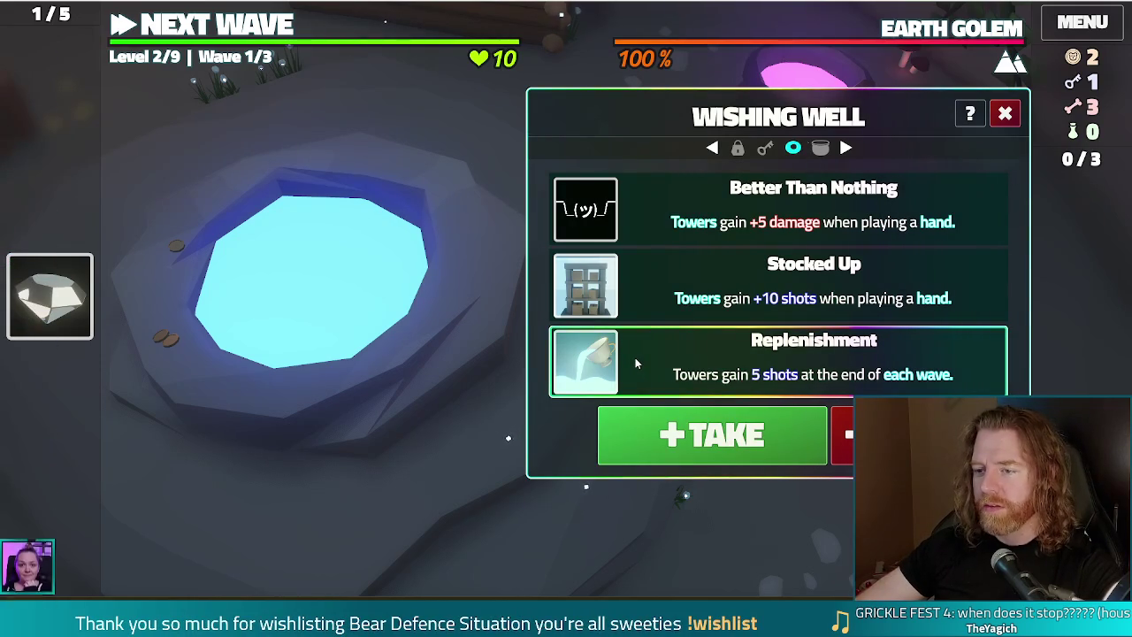
left_click(708, 435)
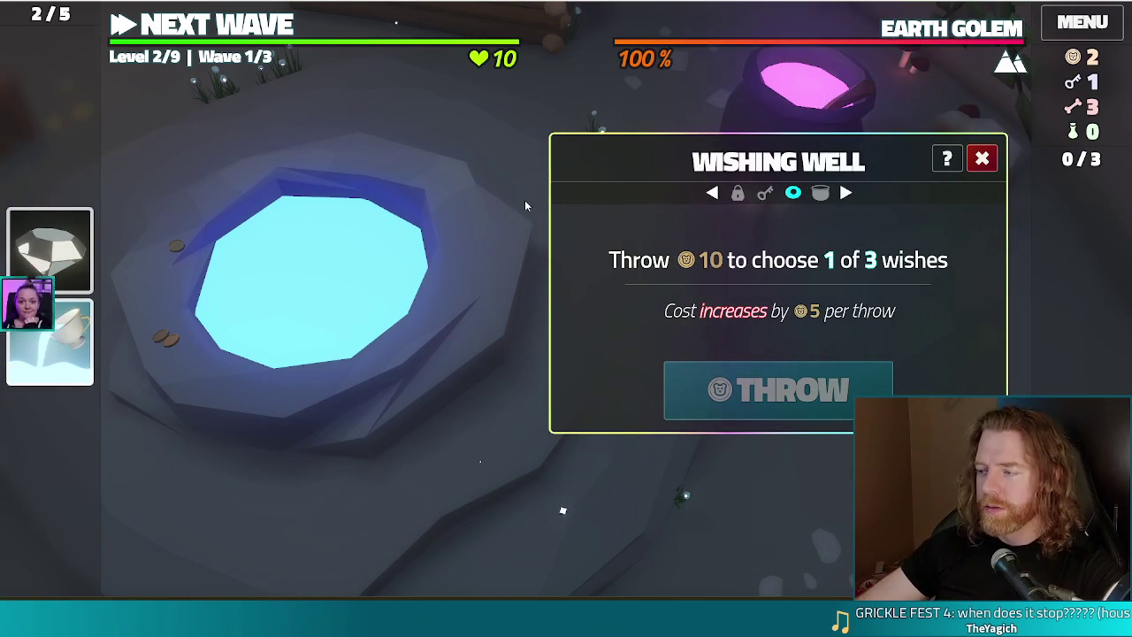
left_click(255, 25)
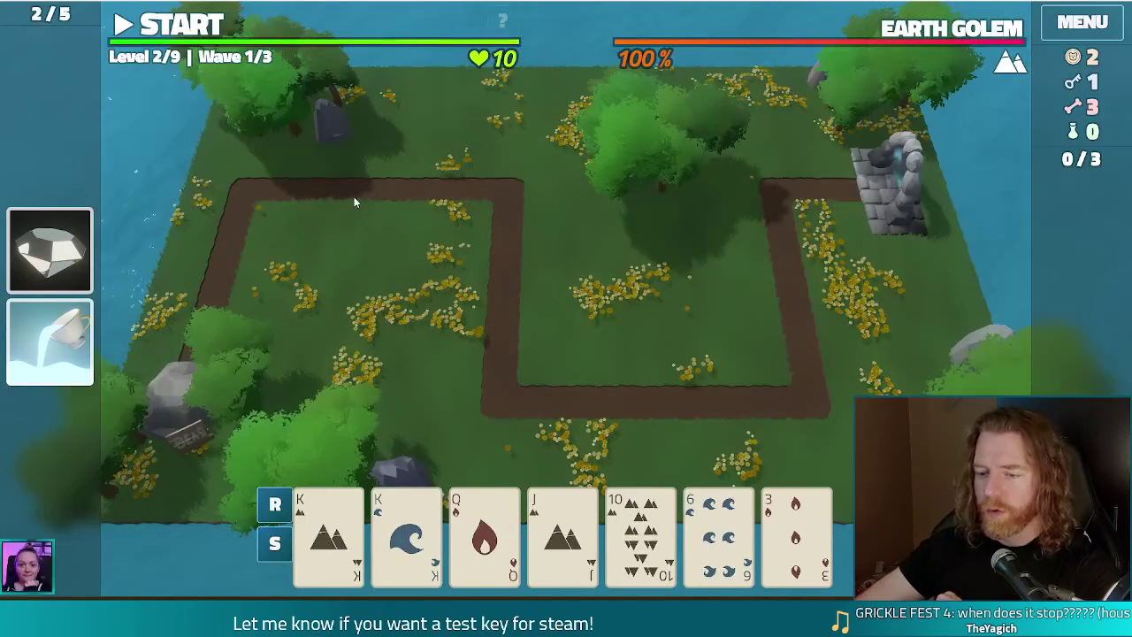
Discard the 6 of Water and 3 of Fire, then the 8 and 2 of Wind.
left_click(718, 530)
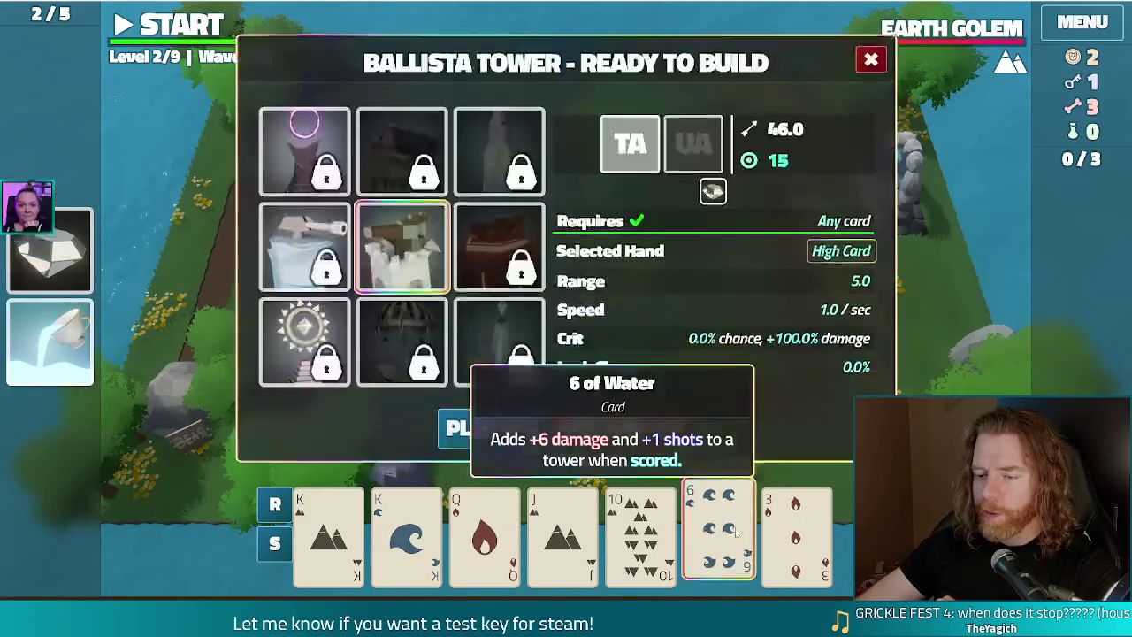
left_click(820, 537)
left_click(619, 434)
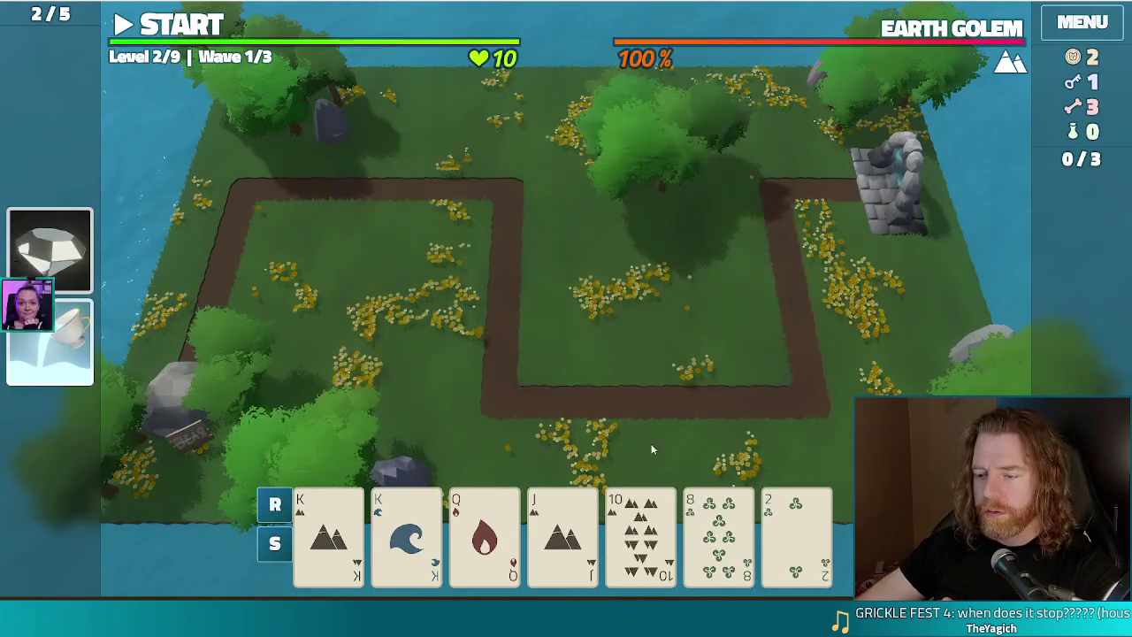
left_click(718, 531)
left_click(803, 537)
left_click(639, 442)
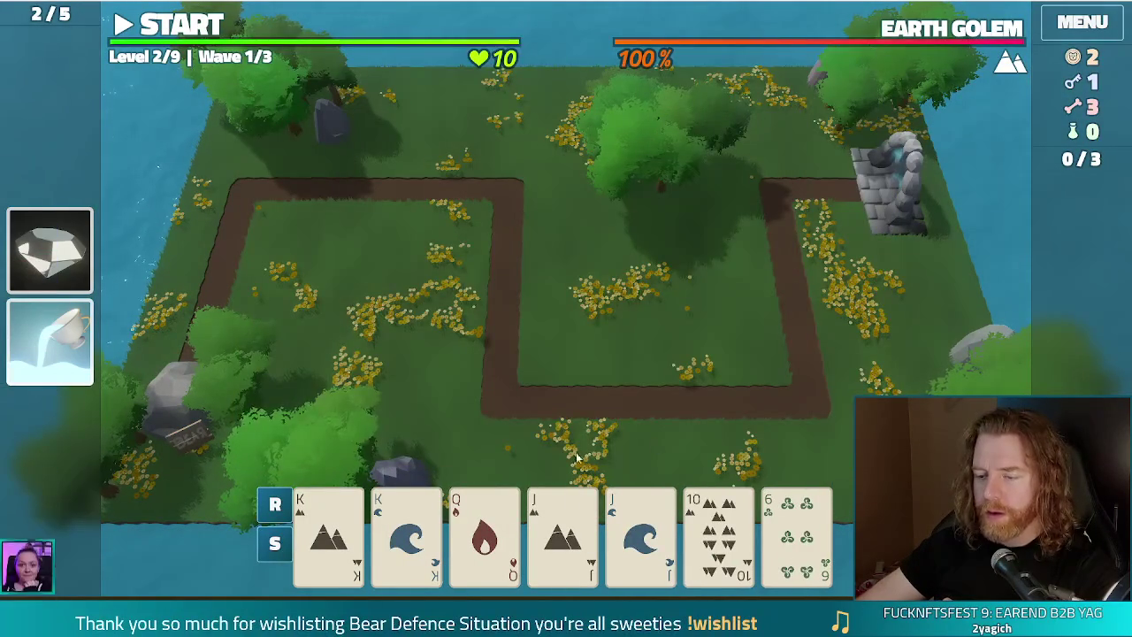
Play Kings and Jacks of Earth and Water as a Two Pair Ballista, then cancel its placement.
left_click(329, 535)
left_click(407, 535)
left_click(563, 535)
left_click(641, 535)
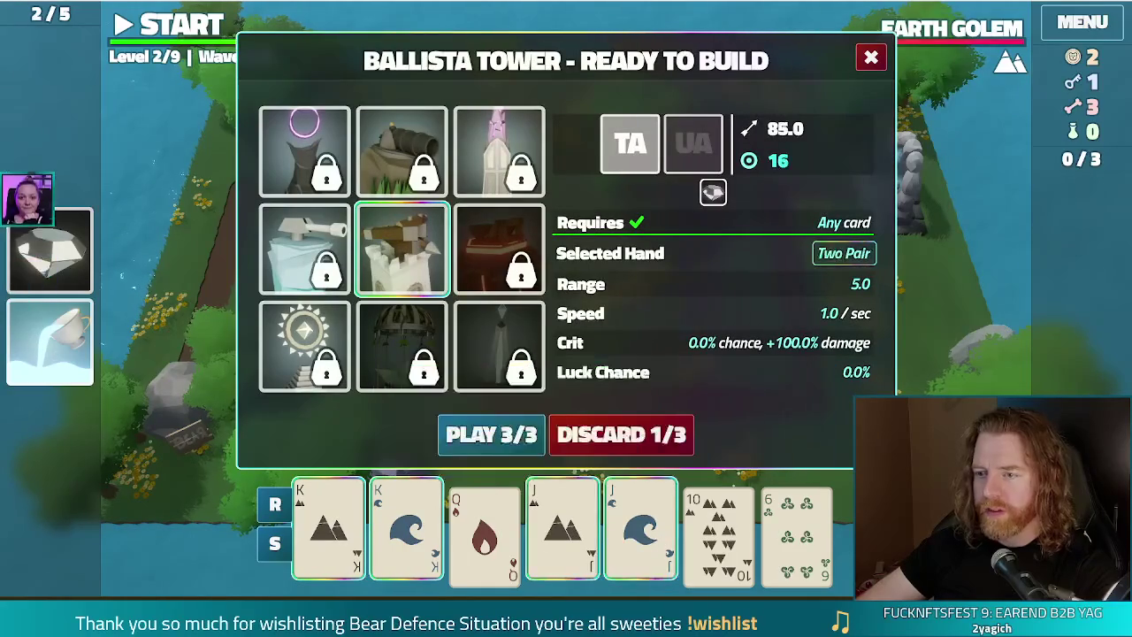
left_click(491, 434)
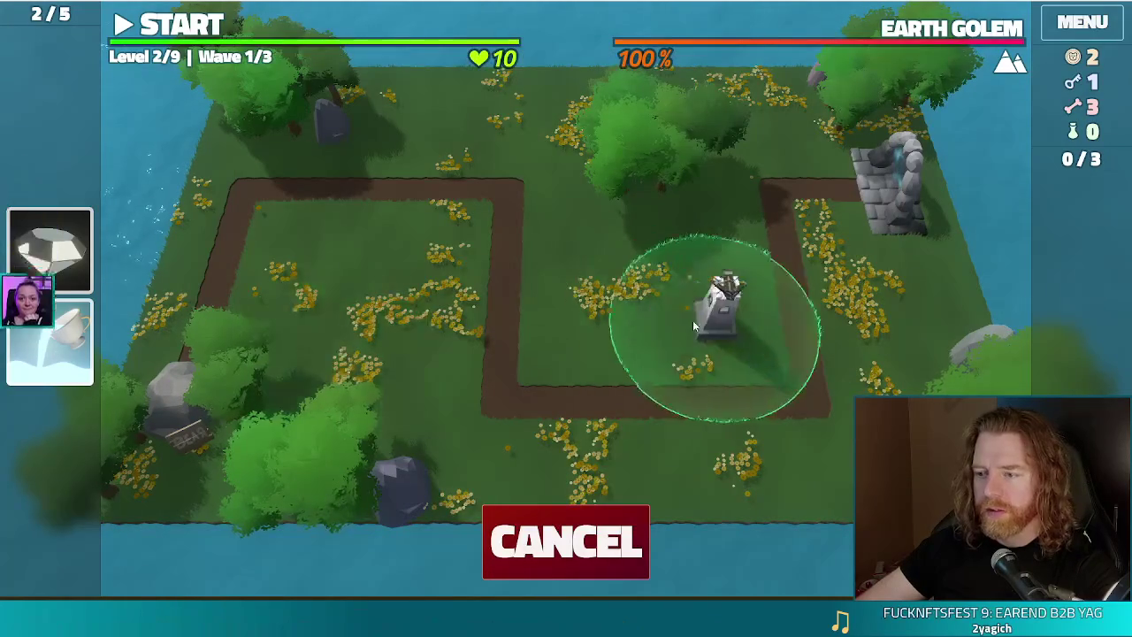
left_click(585, 509)
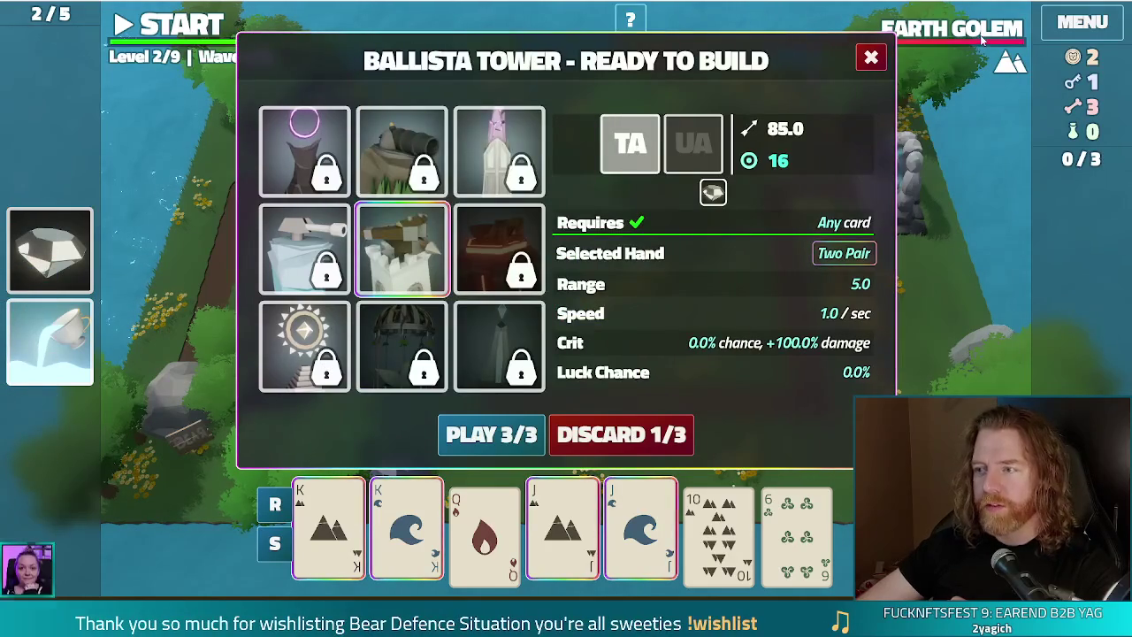
Deselect the four chosen cards and discard the 10 of Earth.
mouse_move(978, 37)
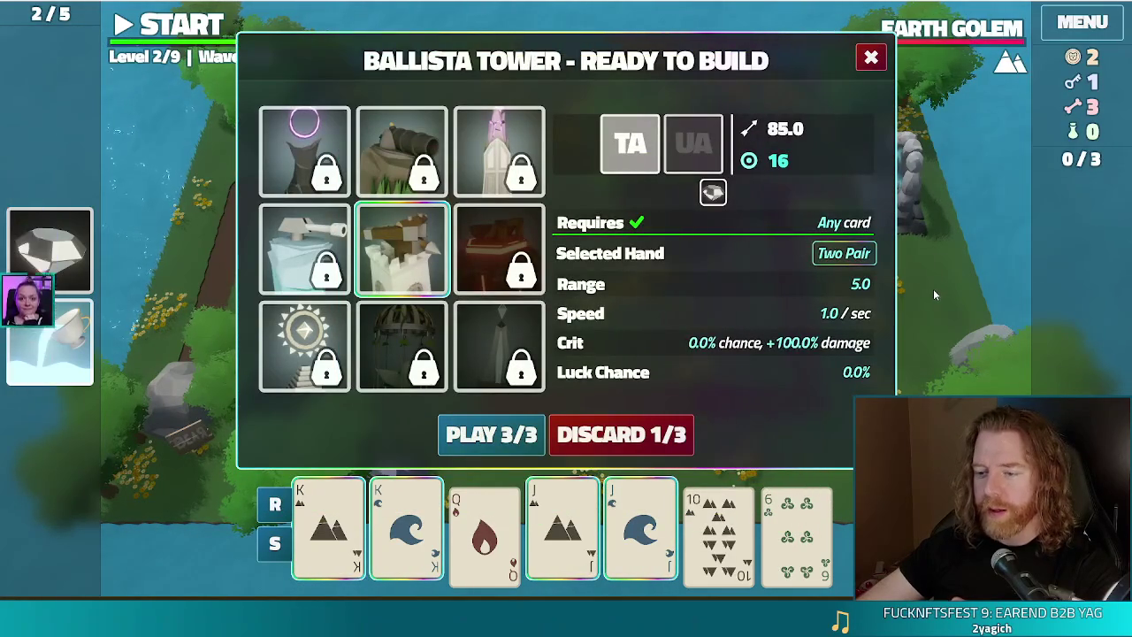
left_click(555, 541)
left_click(640, 540)
left_click(406, 539)
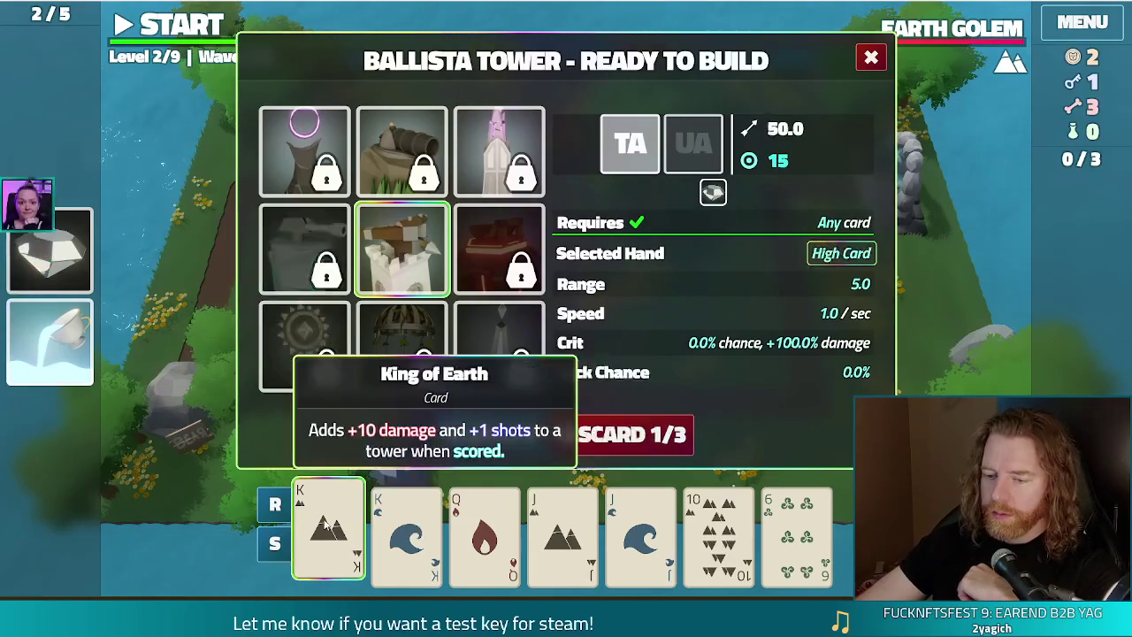
left_click(328, 539)
left_click(718, 535)
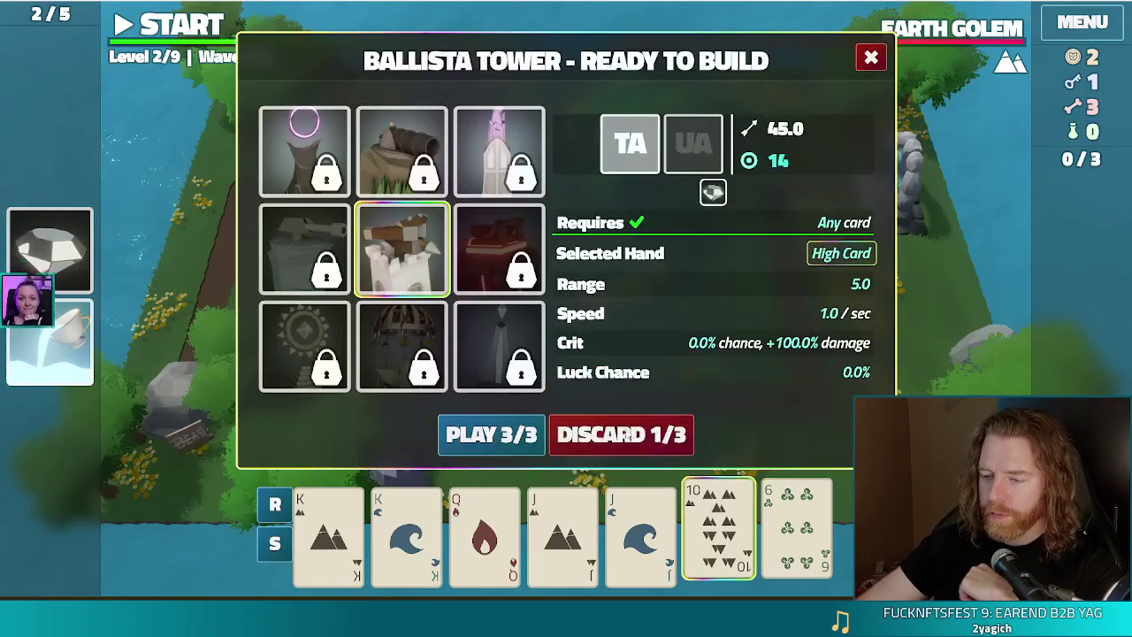
left_click(623, 434)
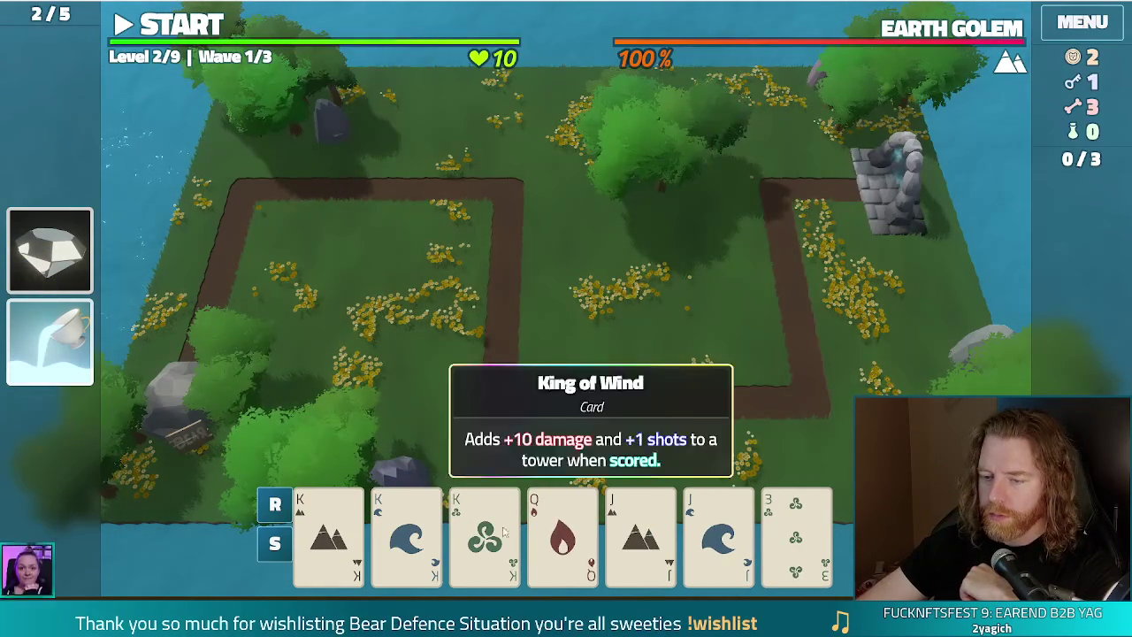
Unlock the Lightning Tower with a key and build it from three Kings by the upper-left path bend.
left_click(485, 535)
left_click(406, 535)
left_click(328, 535)
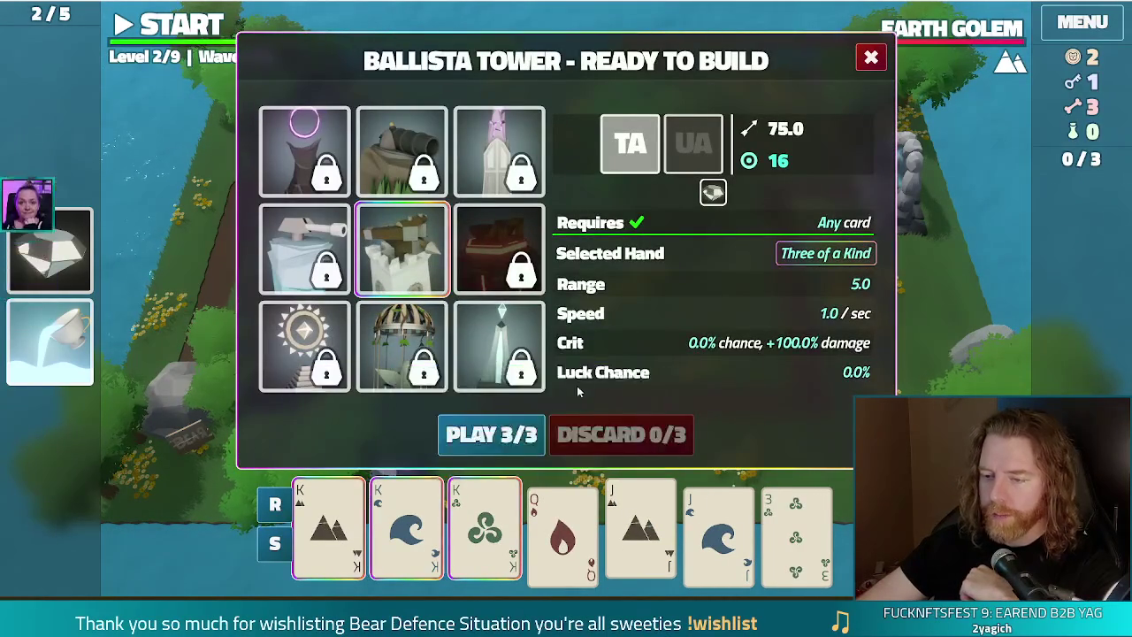
left_click(498, 331)
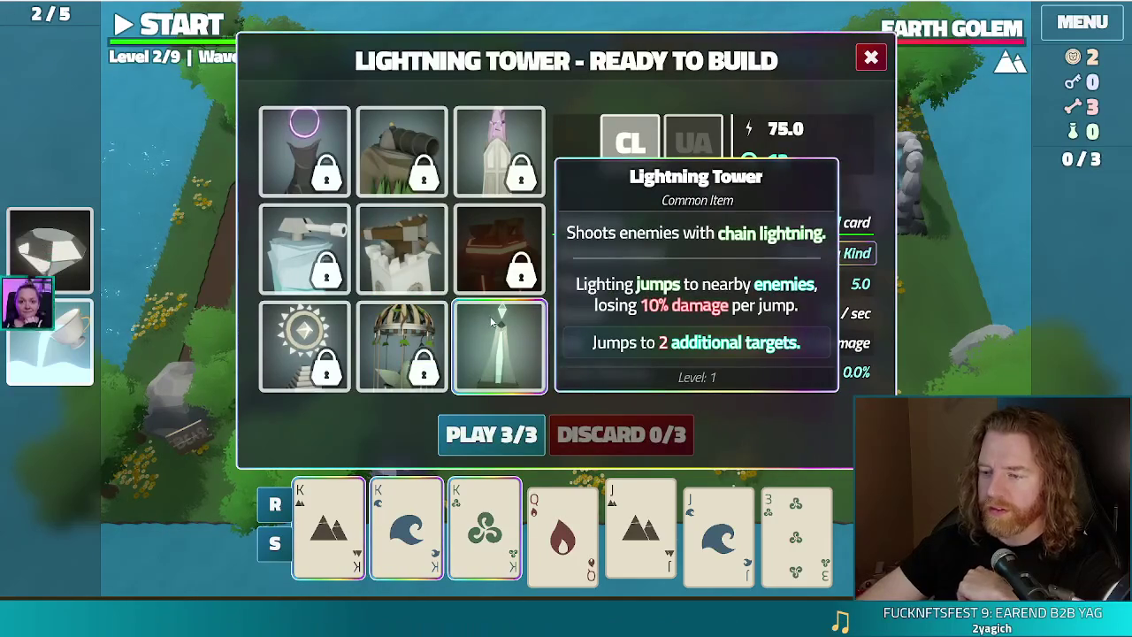
left_click(491, 435)
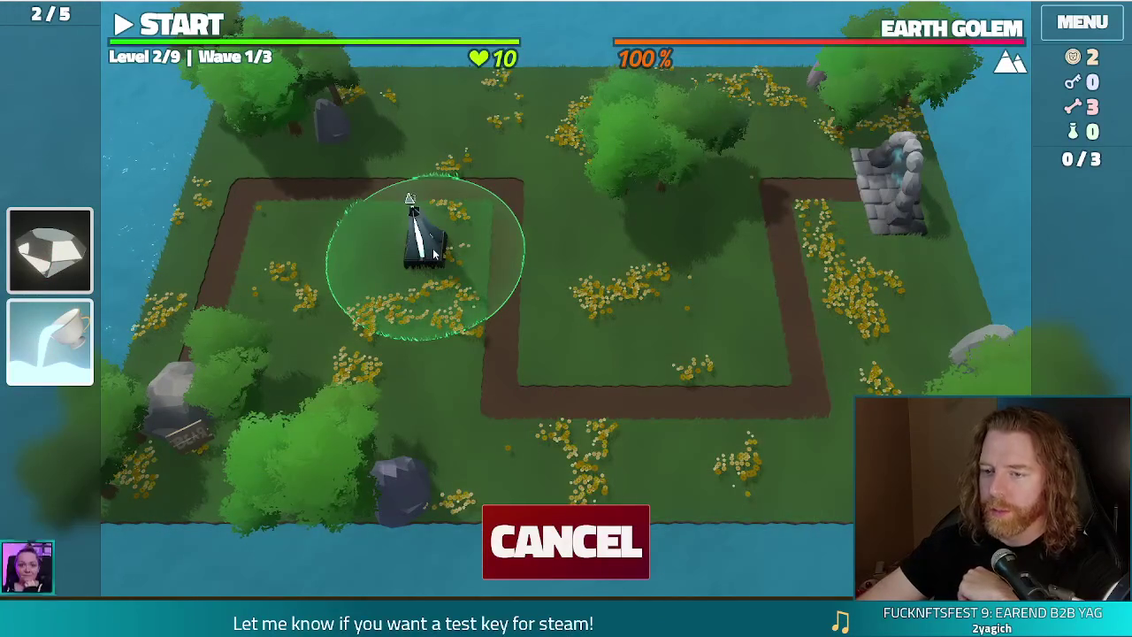
left_click(434, 253)
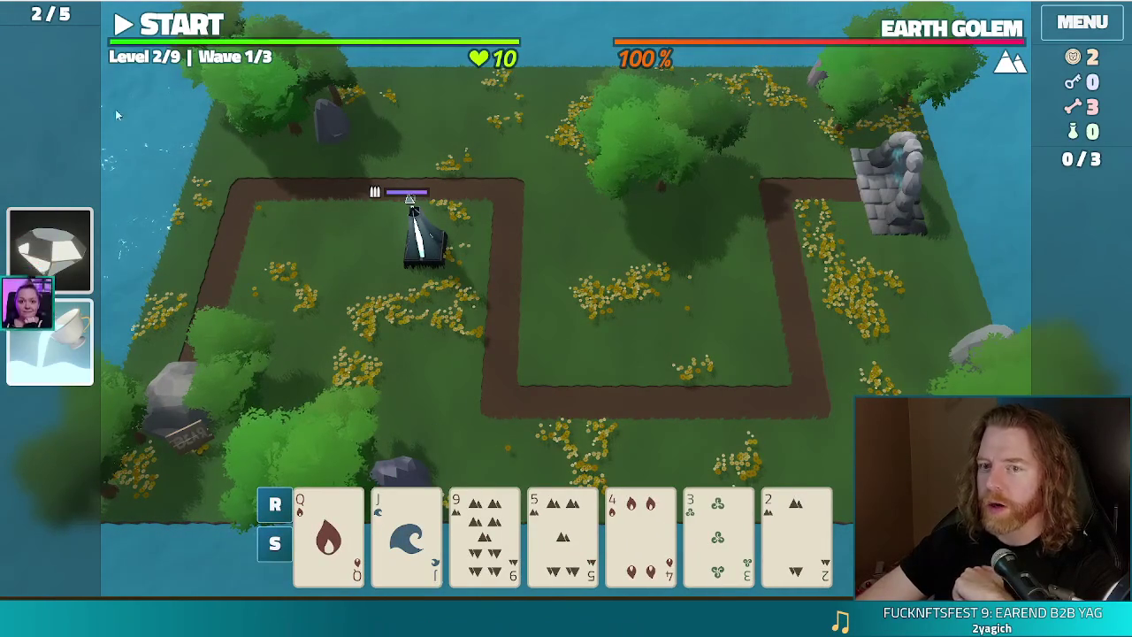
Start wave 1, dismiss its summary, then discard the 9 of Earth for new cards.
key("space")
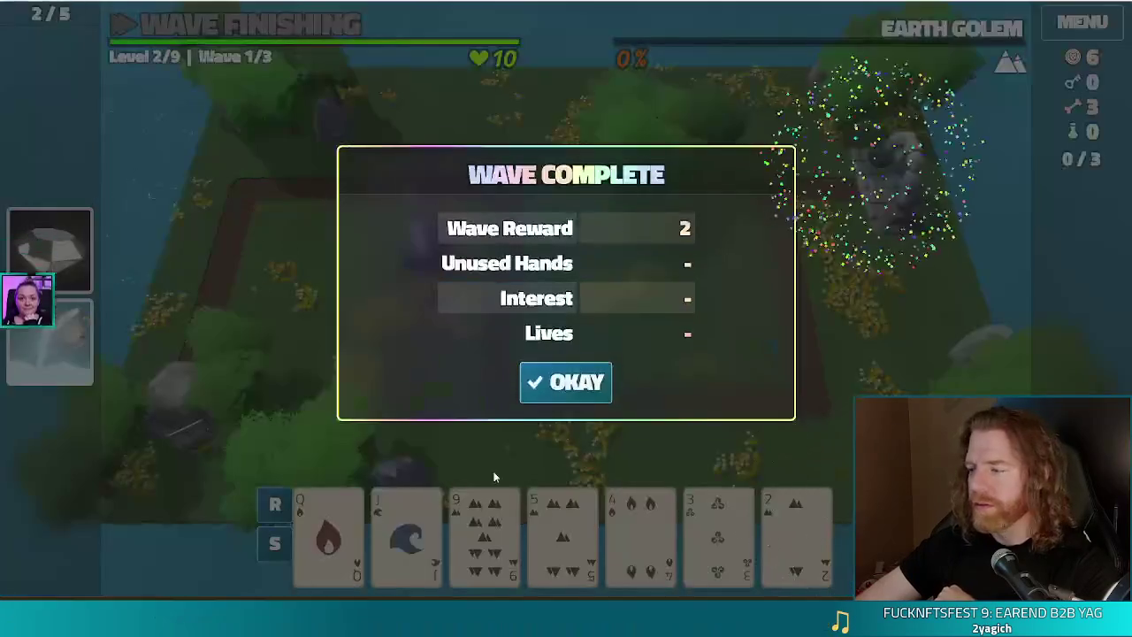
left_click(534, 394)
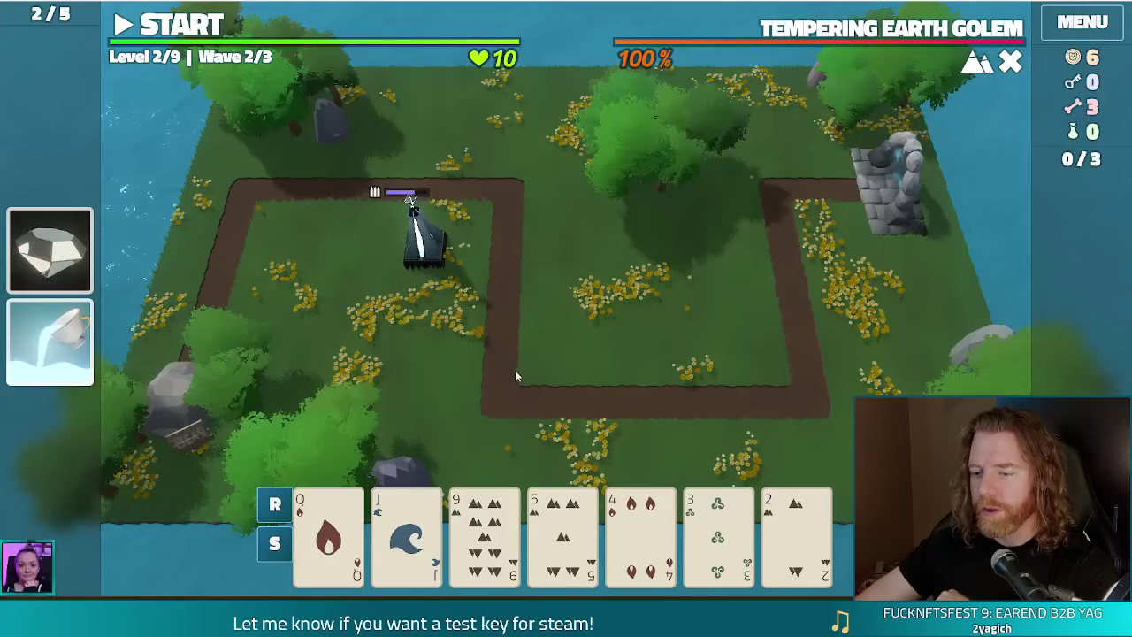
mouse_move(538, 547)
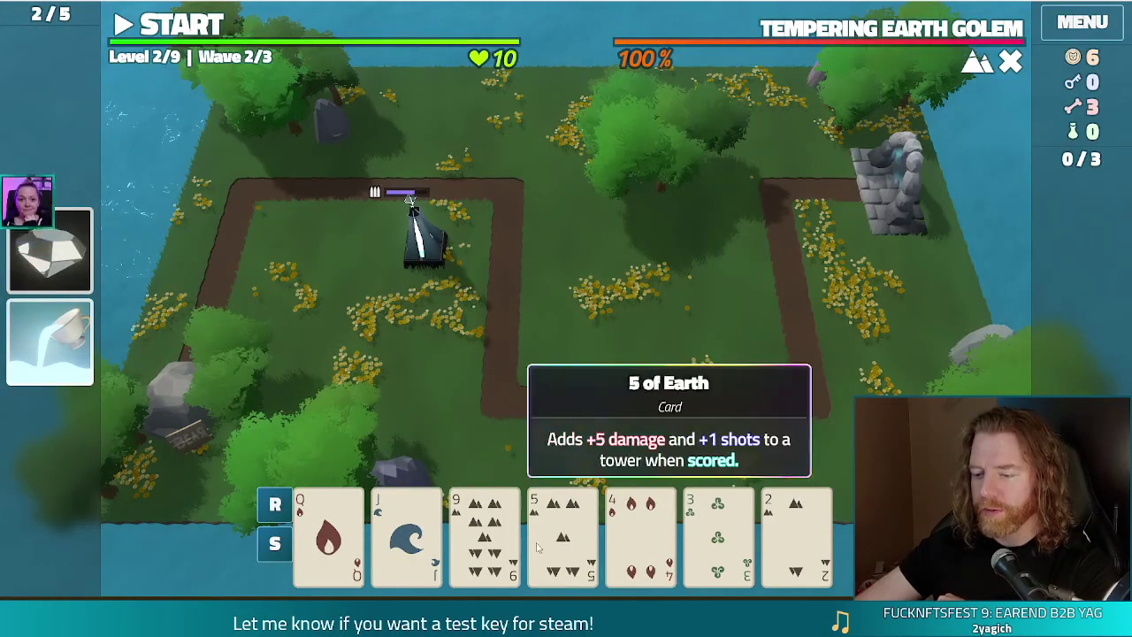
left_click(484, 535)
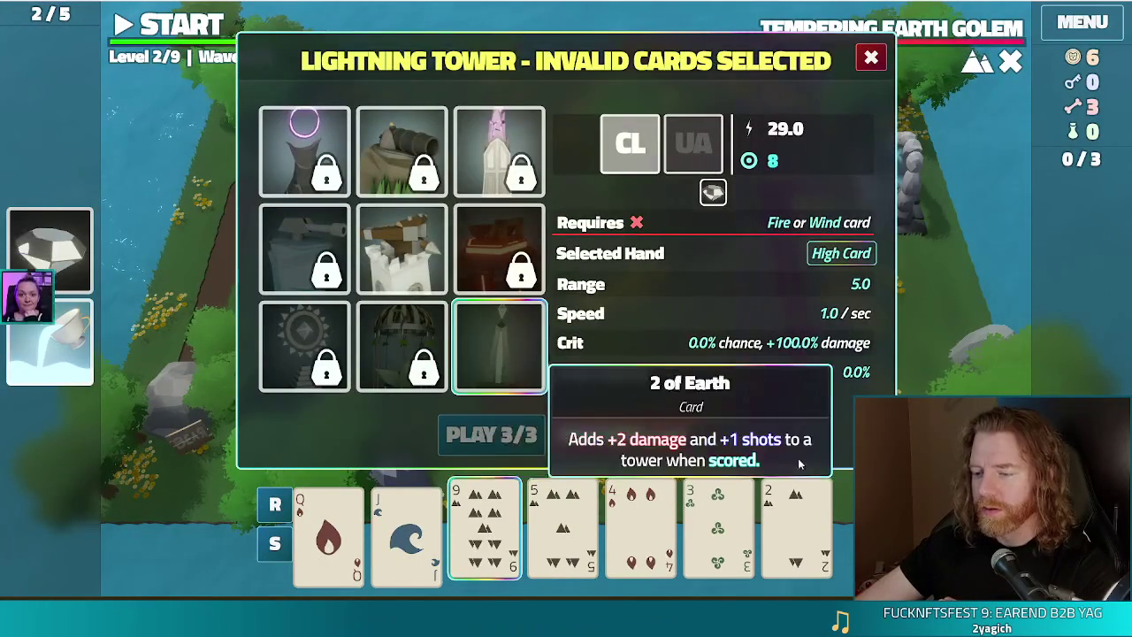
left_click(669, 437)
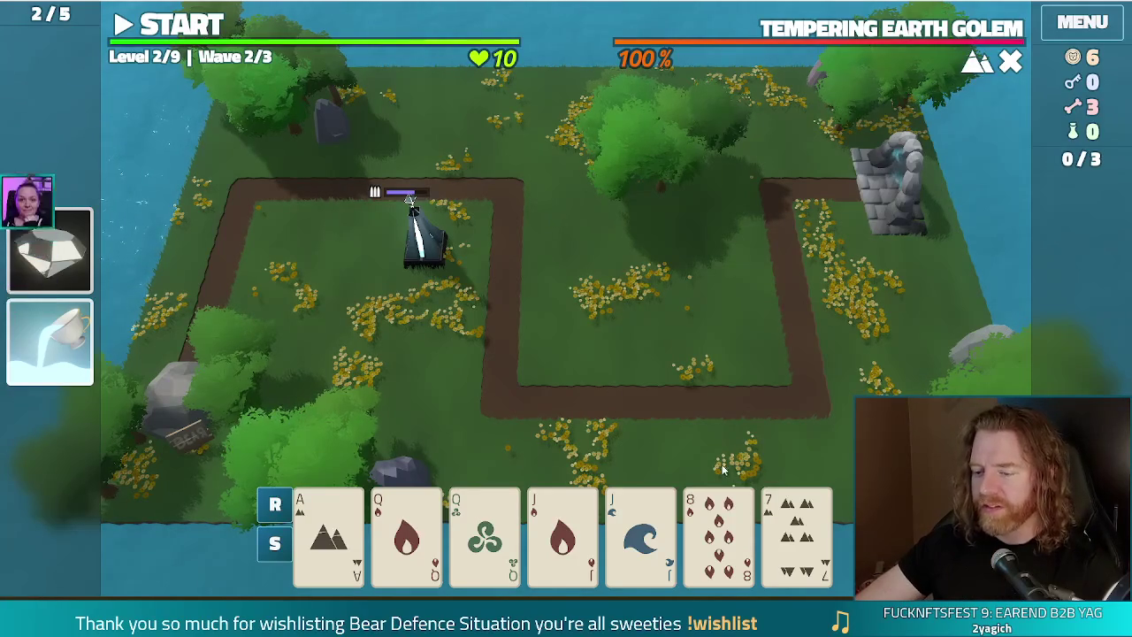
Run test_kit in the game's dev console to grant lots of resources.
key("grave")
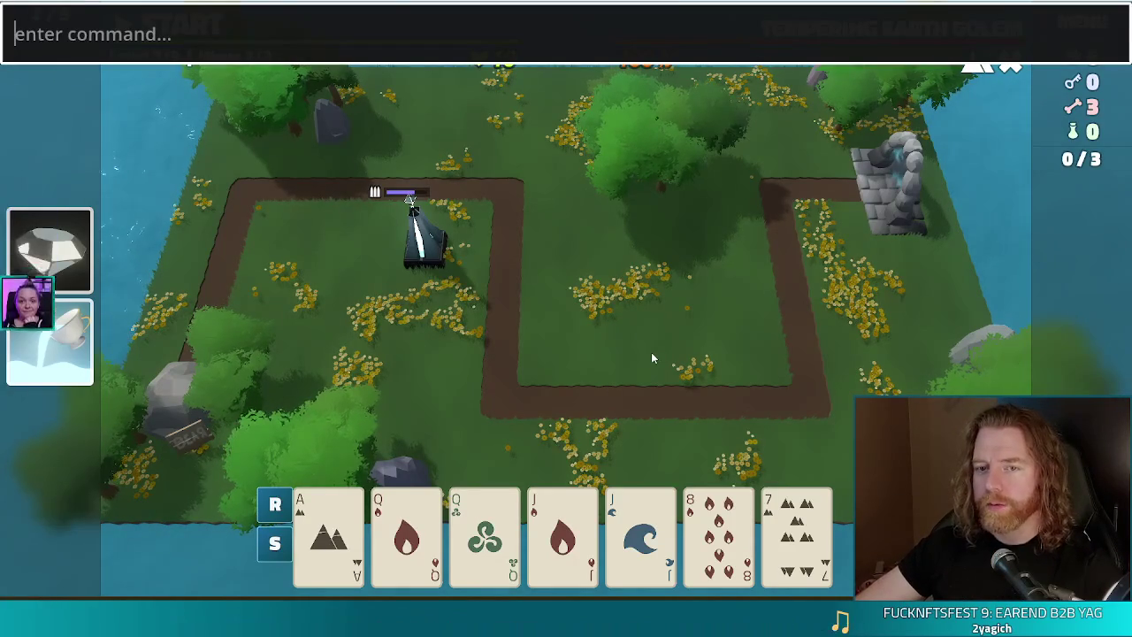
type("test_kit")
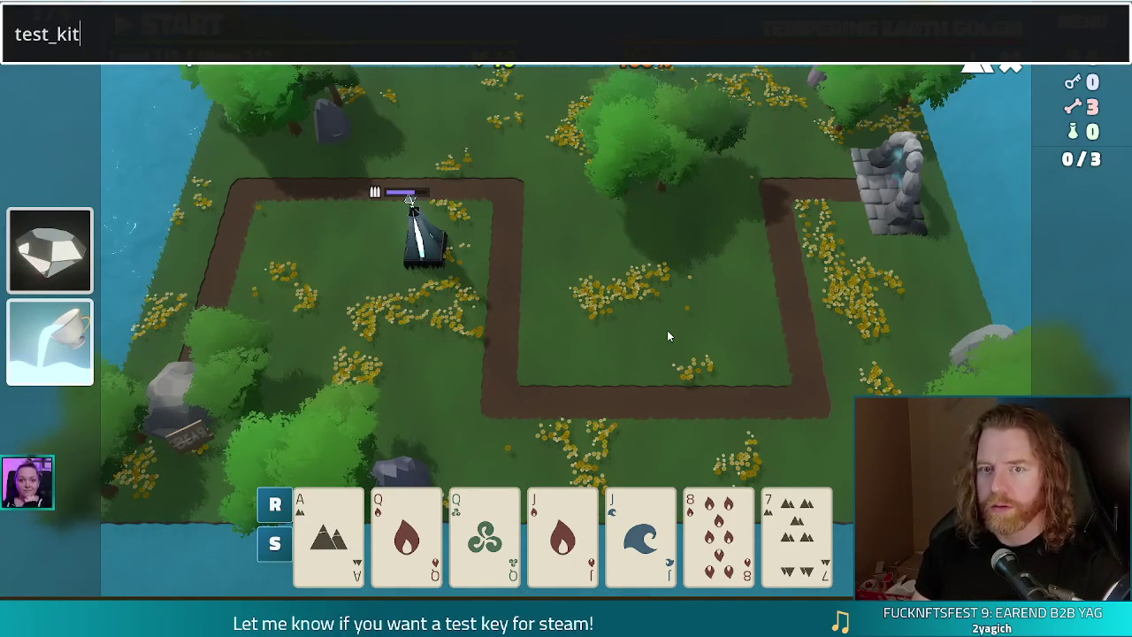
key("Return")
key("grave")
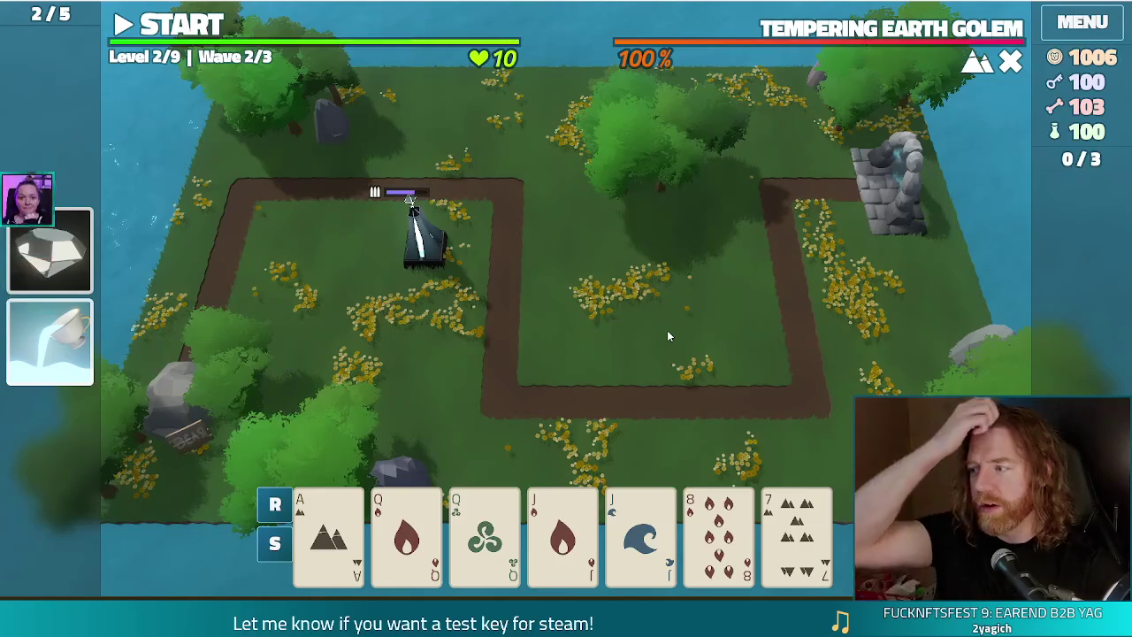
Enter the 'add_wish shockwave' command in the dev console.
key("grave")
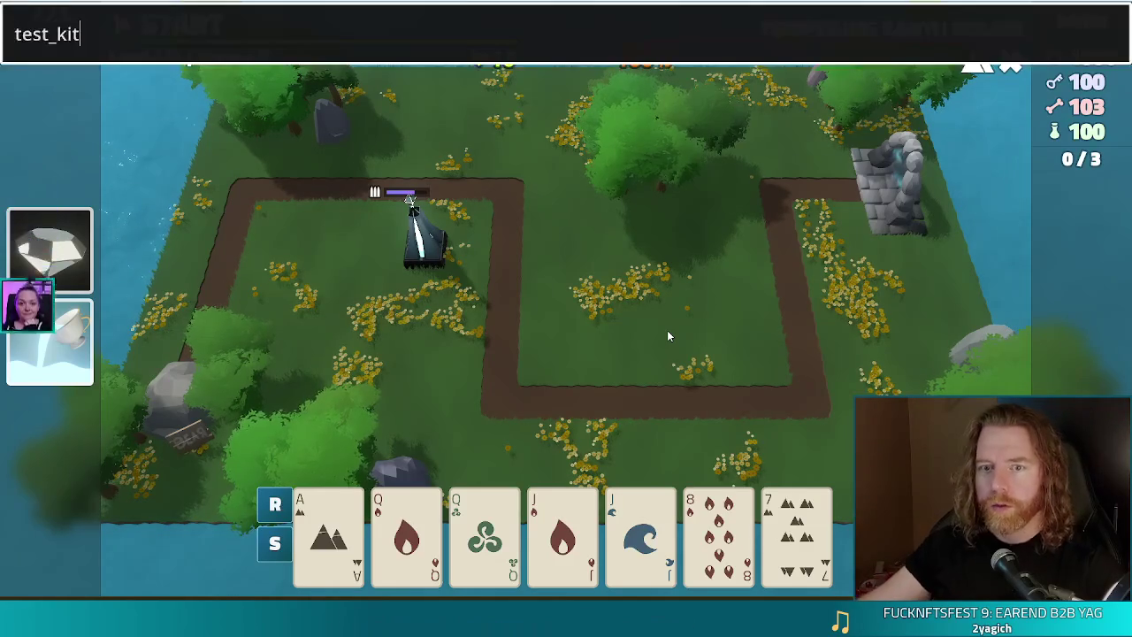
type("a")
key("BackSpace")
key("BackSpace")
key("BackSpace")
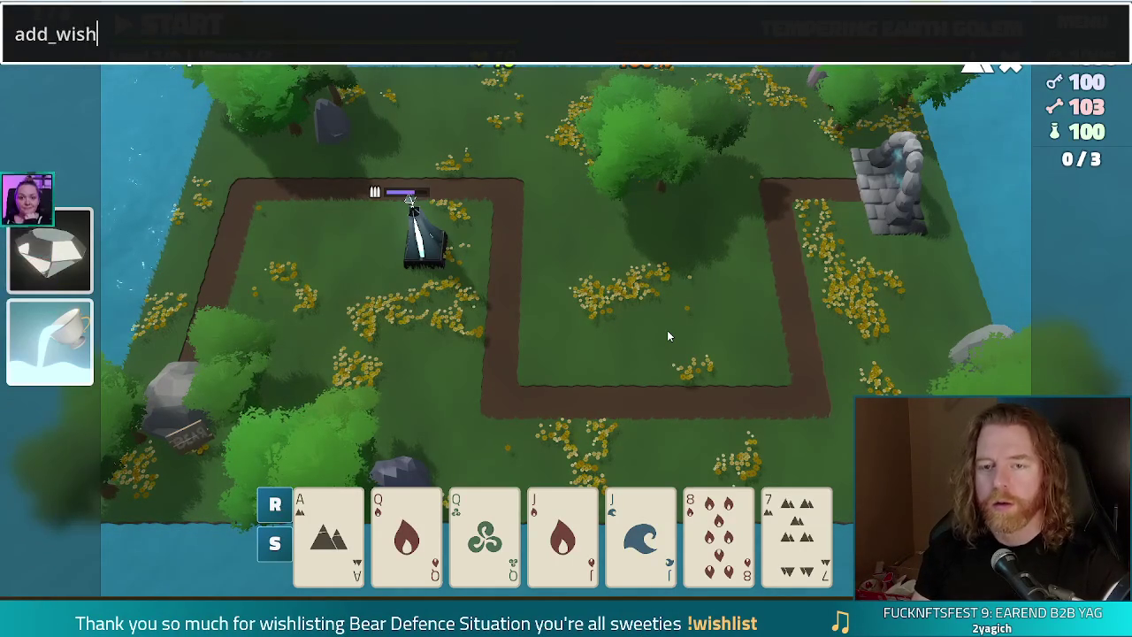
type("h schok")
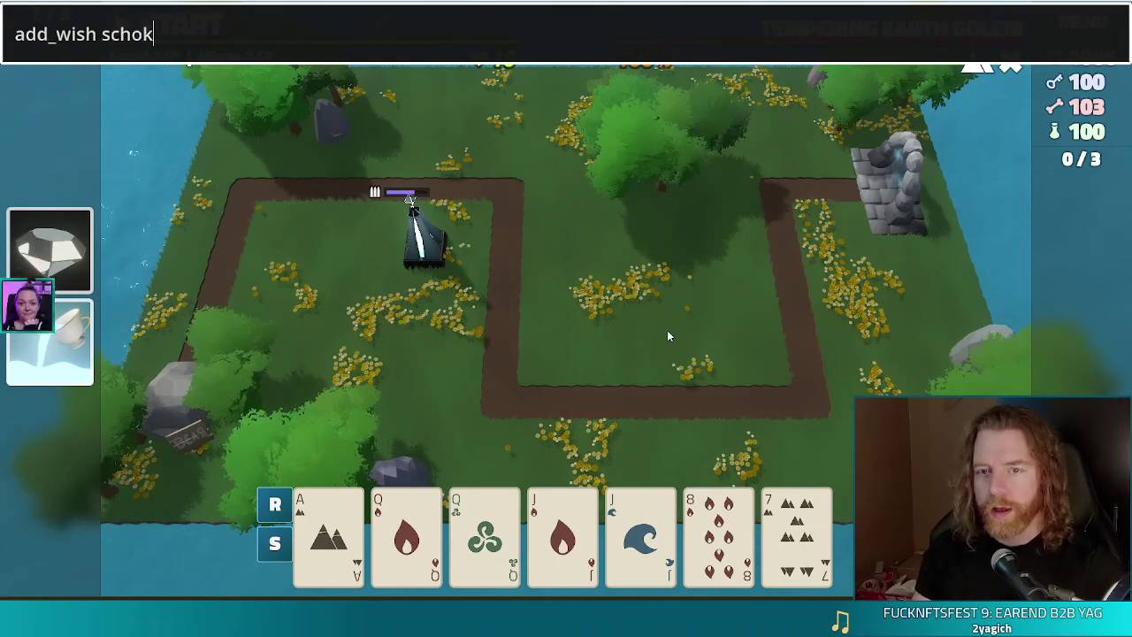
key("BackSpace")
key("BackSpace")
type("he")
key("Return")
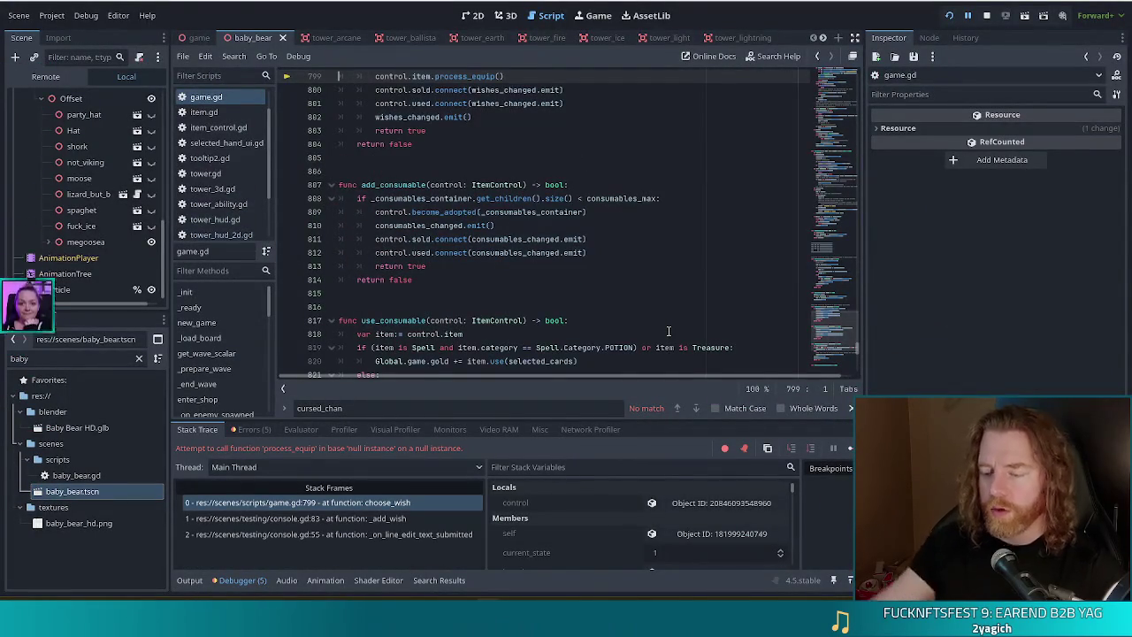
Resume the debugger, enter 'add_wish shockwave_totem', continue past the breaks, and close the console.
key("alt+Tab")
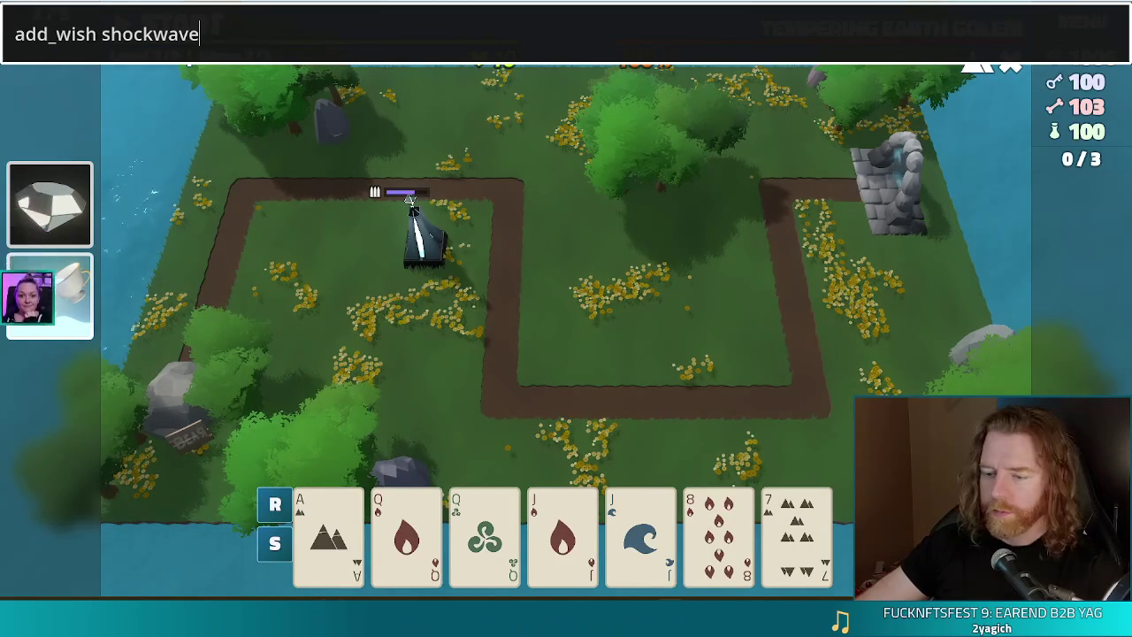
key("alt+Tab")
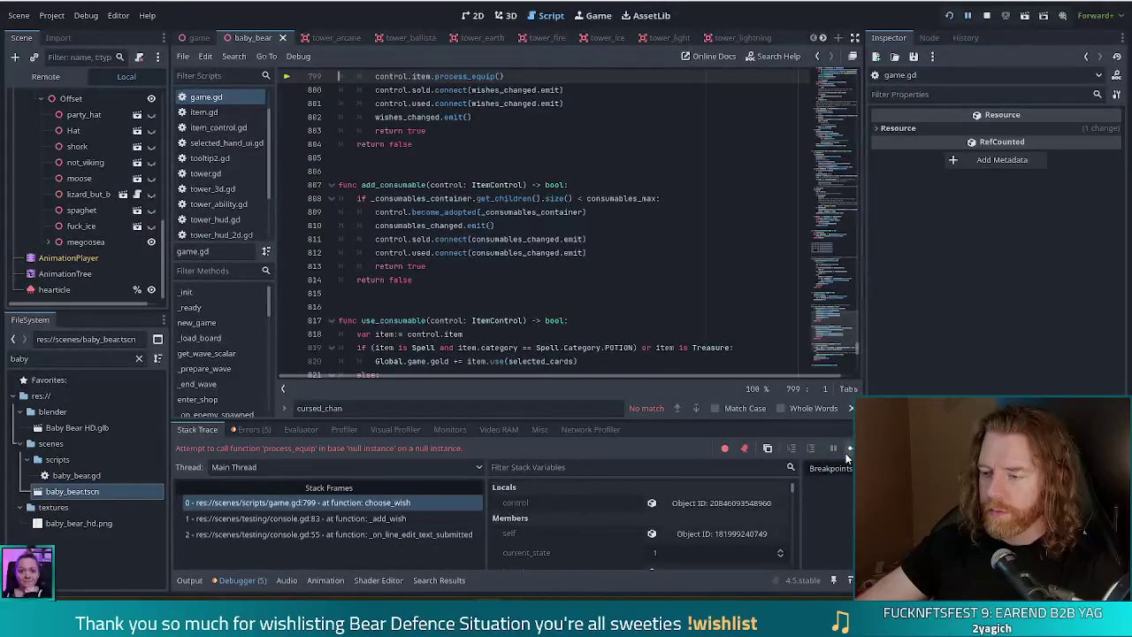
left_click(848, 449)
type("add_wish shockwave_tote")
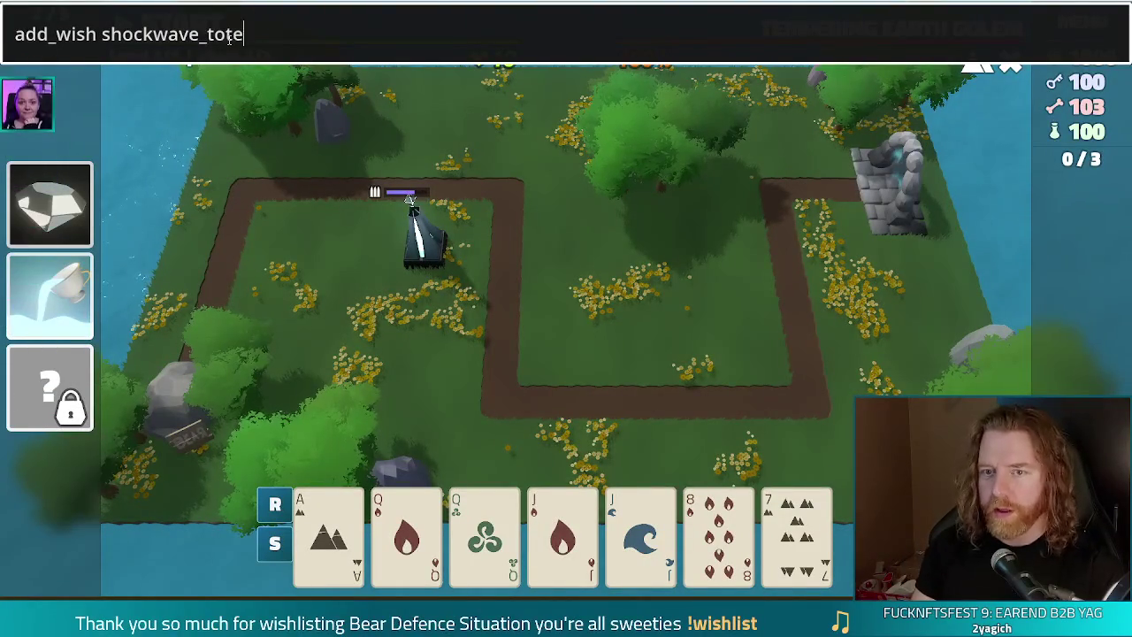
type("m")
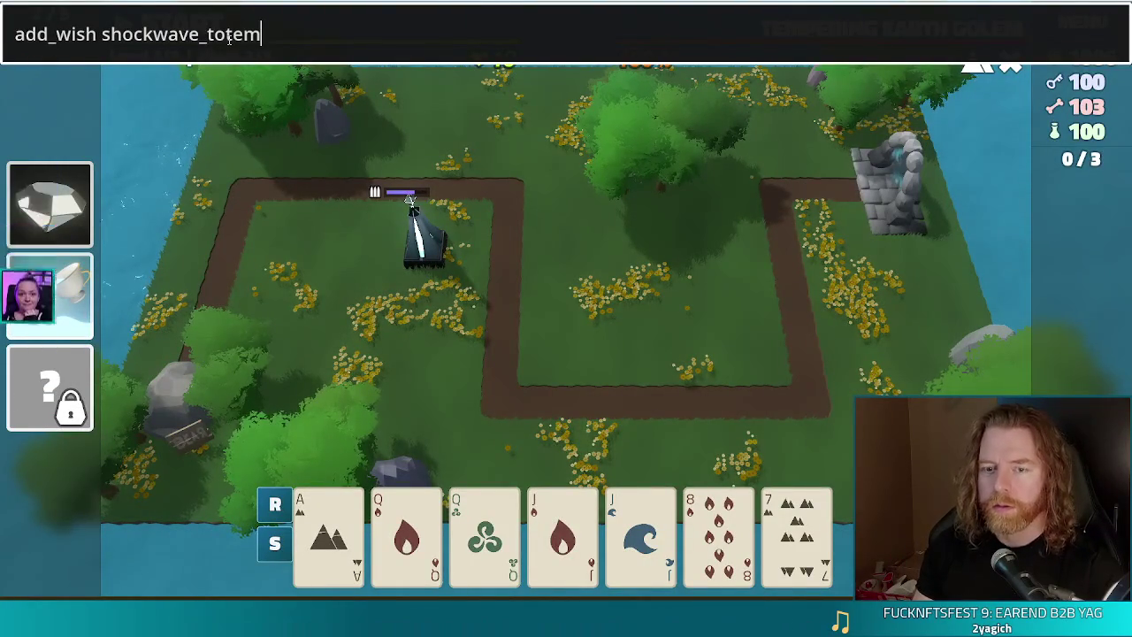
key("Return")
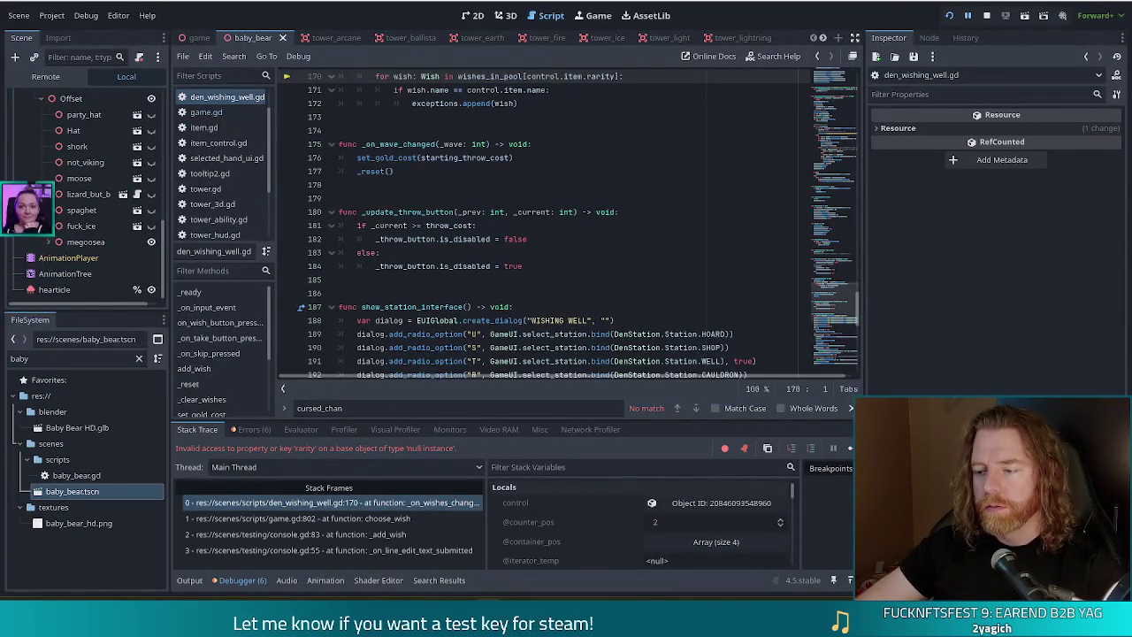
key("F12")
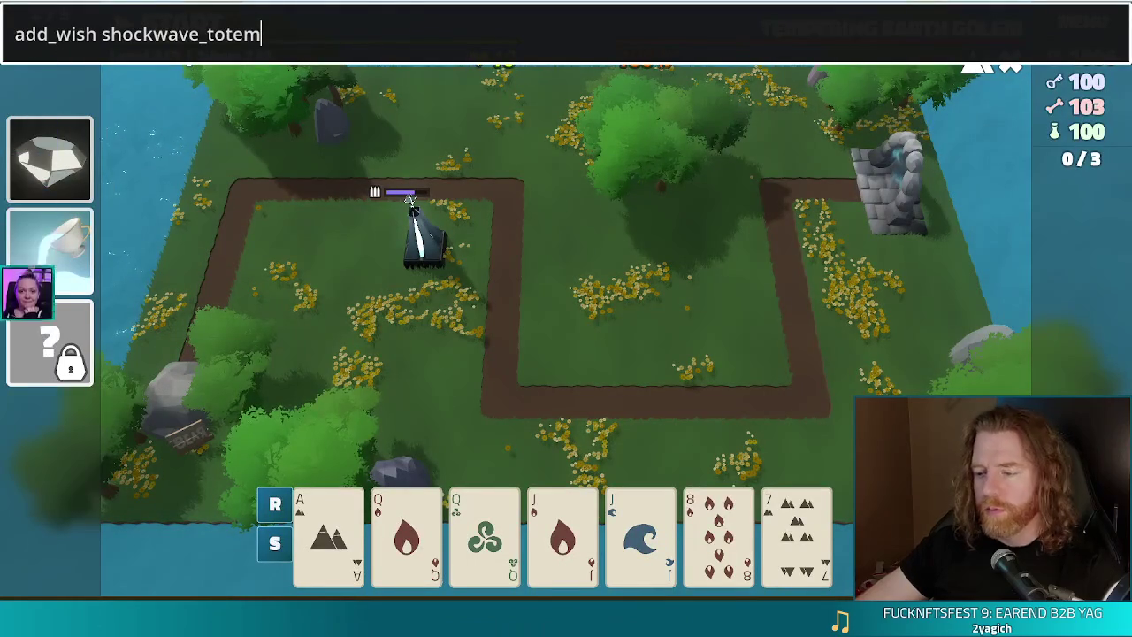
key("Return")
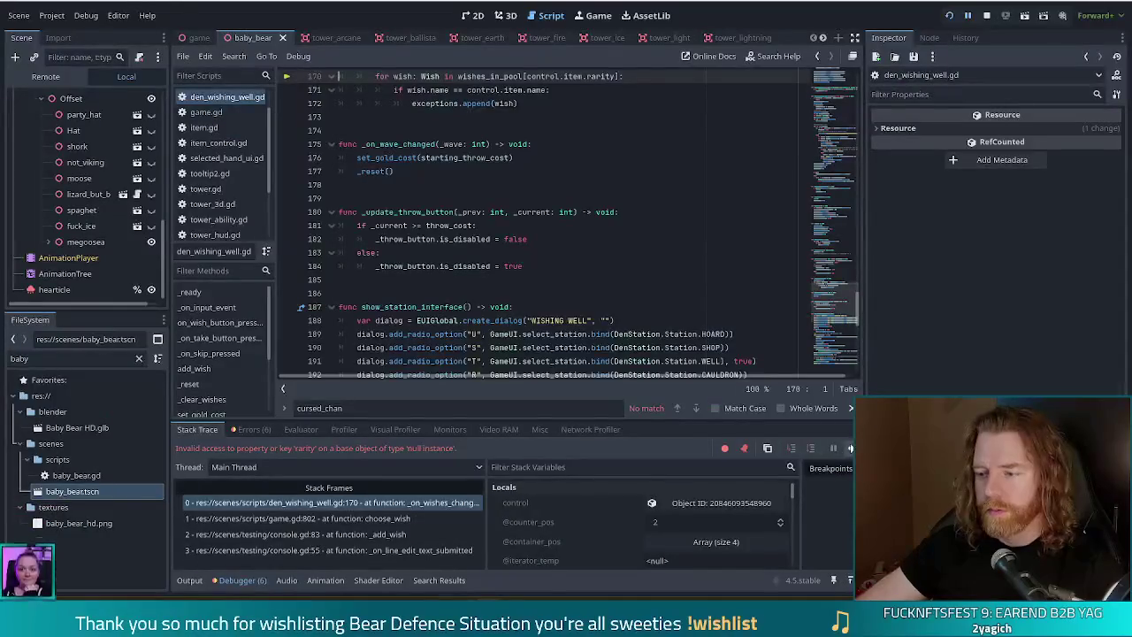
key("F12")
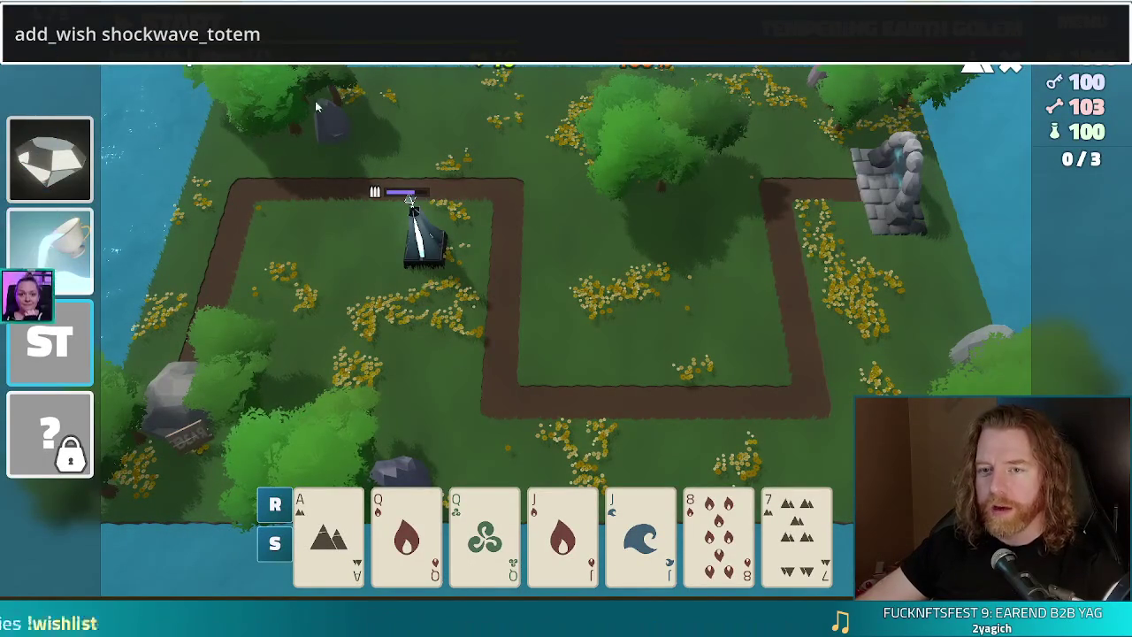
key("grave")
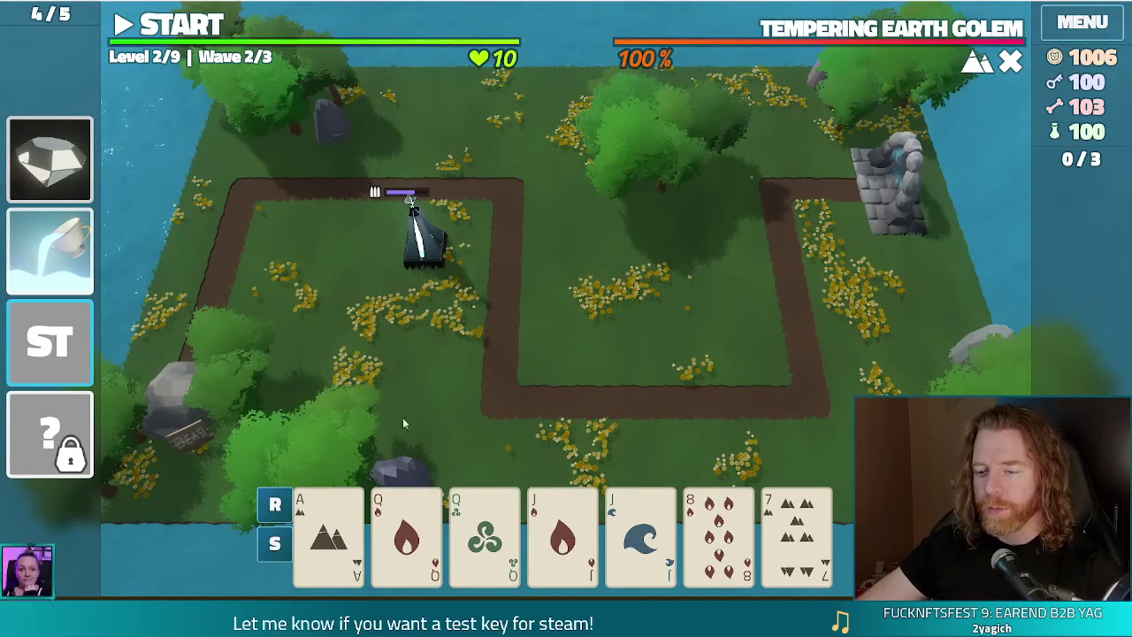
Select a card, resume past the _count_retriggers error, and relaunch the project.
left_click(419, 547)
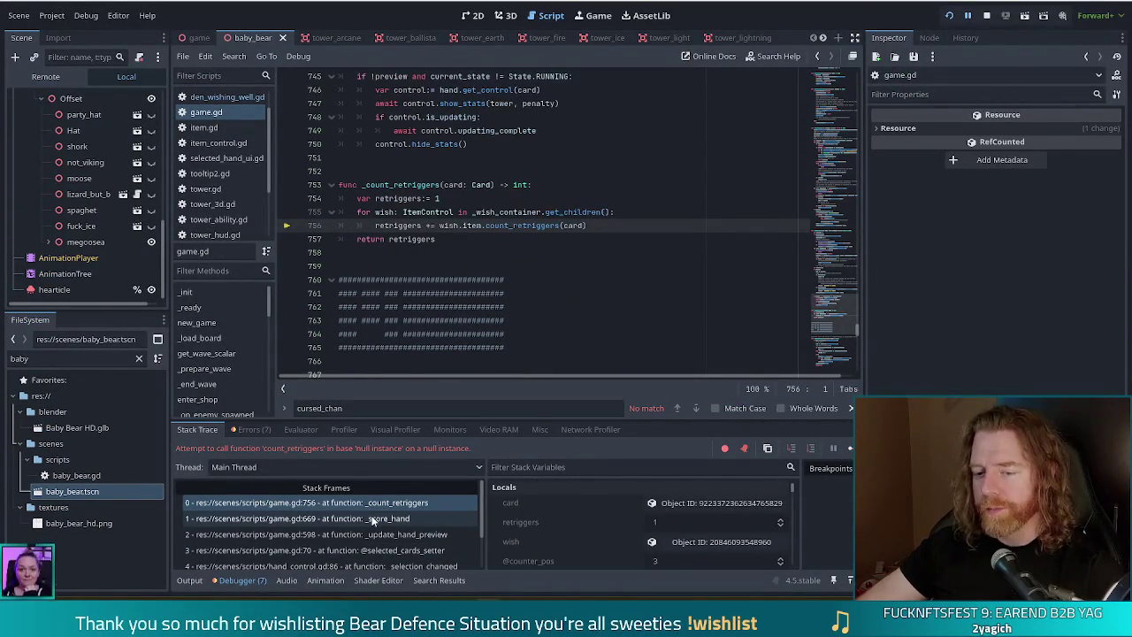
left_click(849, 450)
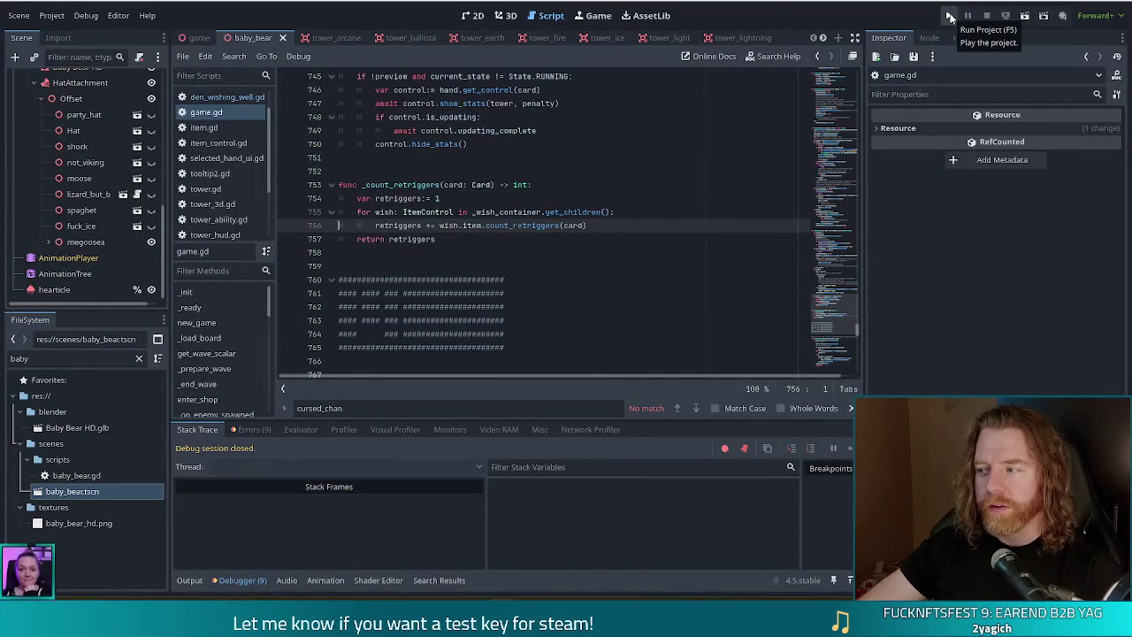
left_click(949, 17)
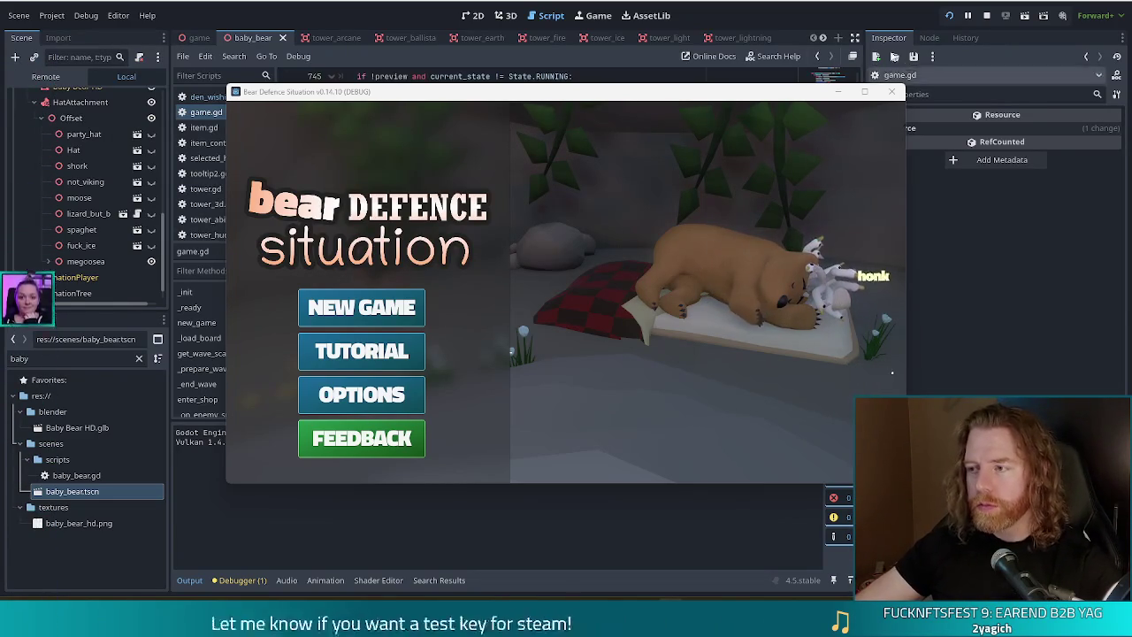
Stop the relaunched game and switch to the tower_arcane scene.
left_click(986, 16)
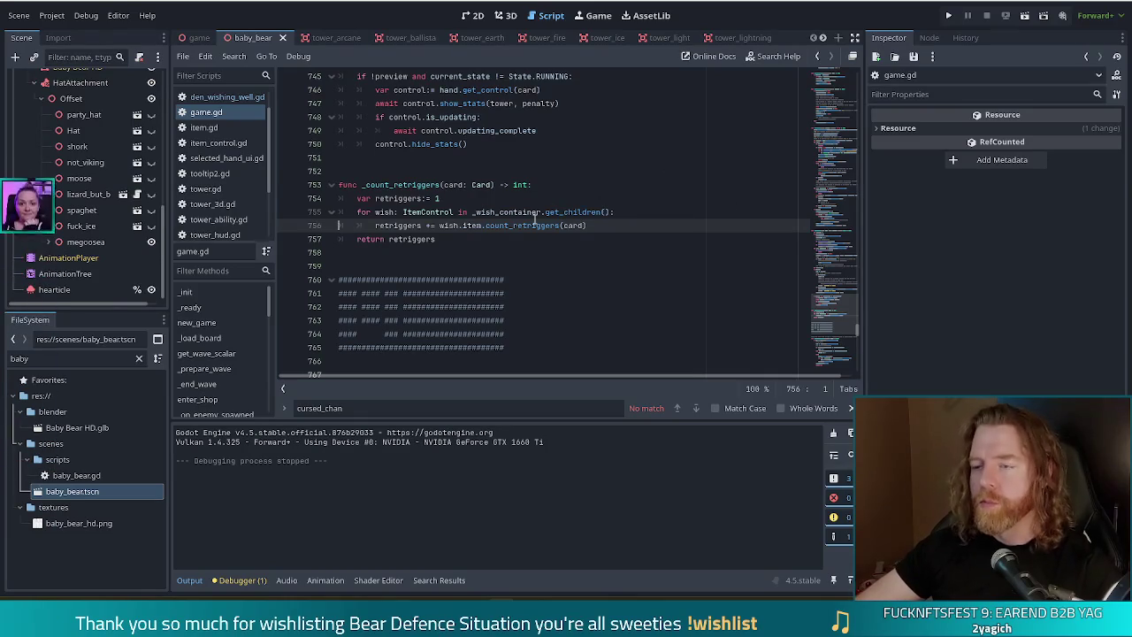
mouse_move(529, 225)
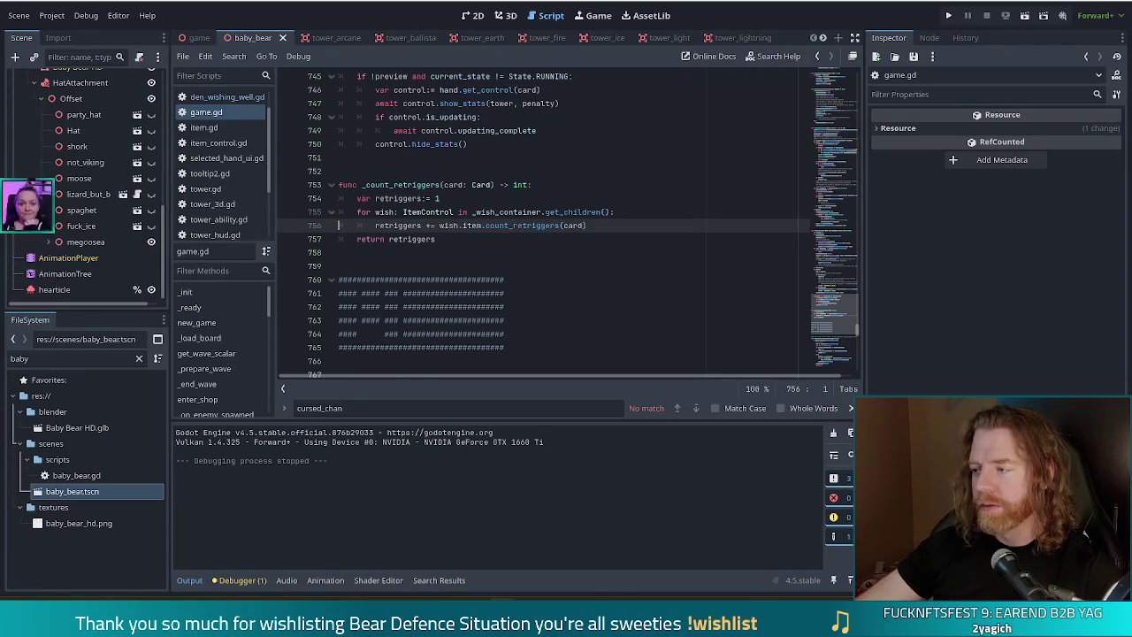
left_click(335, 38)
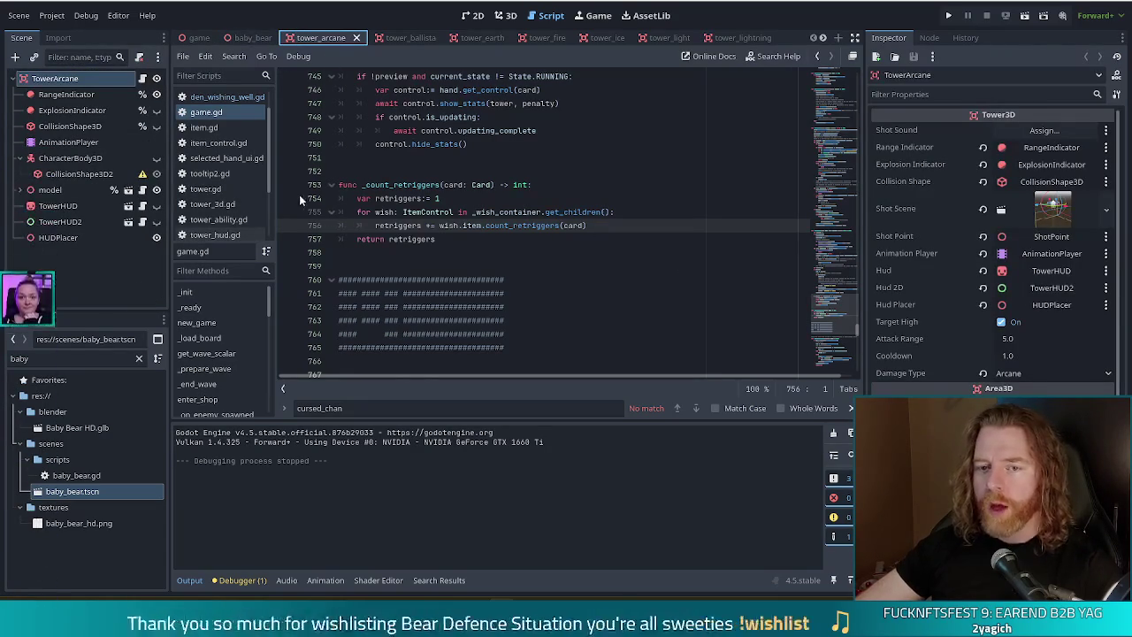
Delete the TowerHUD node from tower_arcane and close the scene.
left_click(77, 206)
key("Delete")
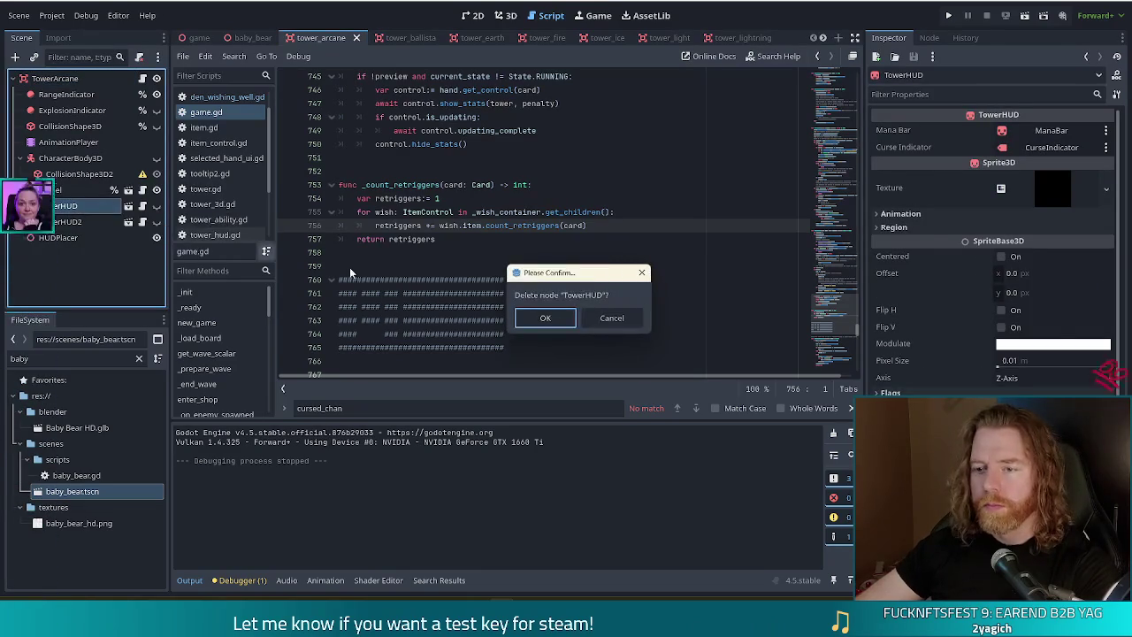
left_click(545, 320)
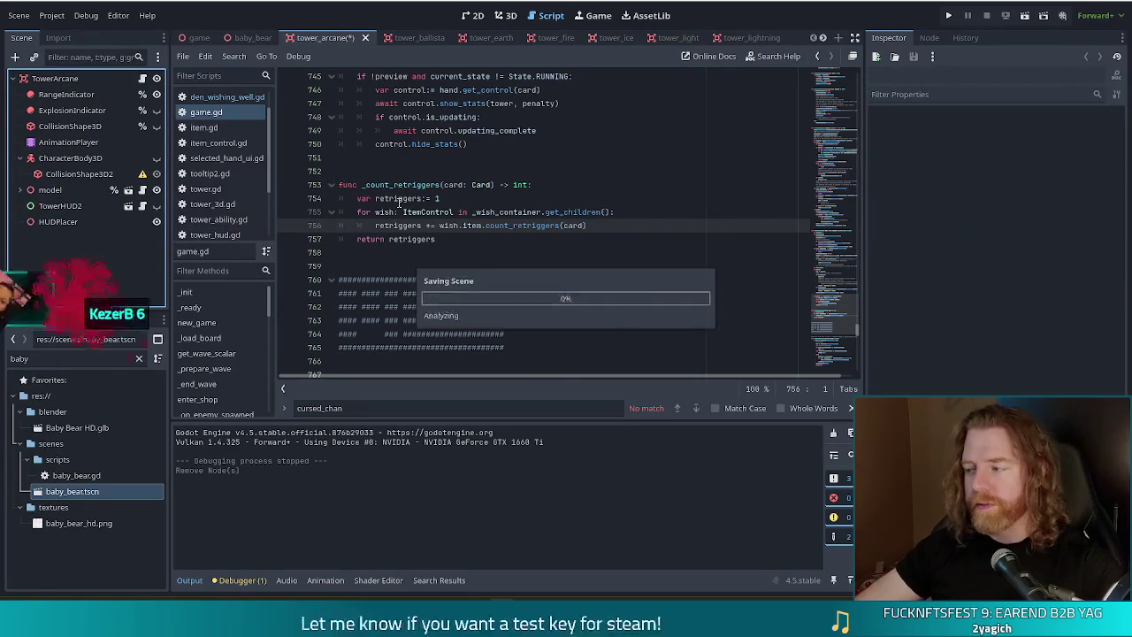
key("ctrl+z")
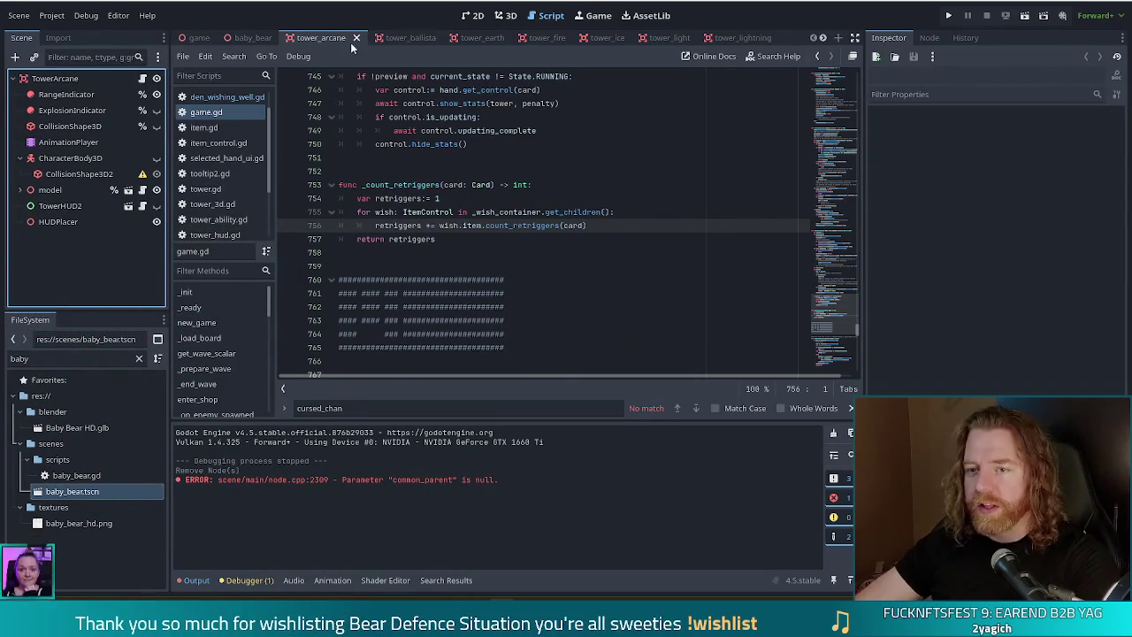
left_click(356, 38)
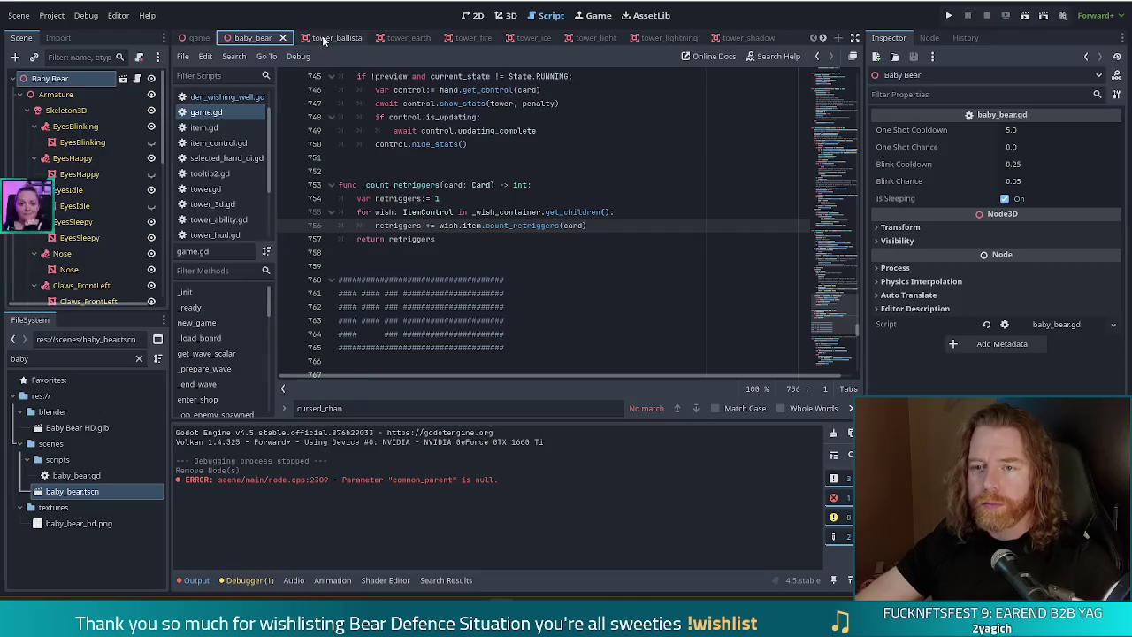
Remove TowerHUD from tower_ballista, save it, and close the tab.
left_click(332, 38)
left_click(57, 205)
key("Delete")
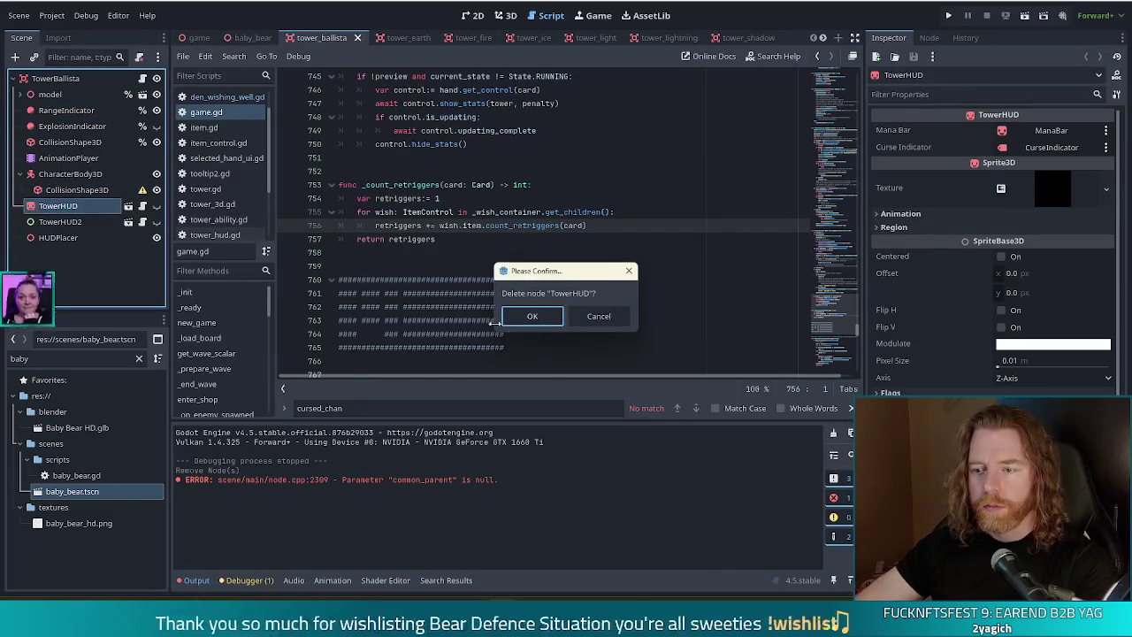
left_click(532, 316)
key("ctrl+s")
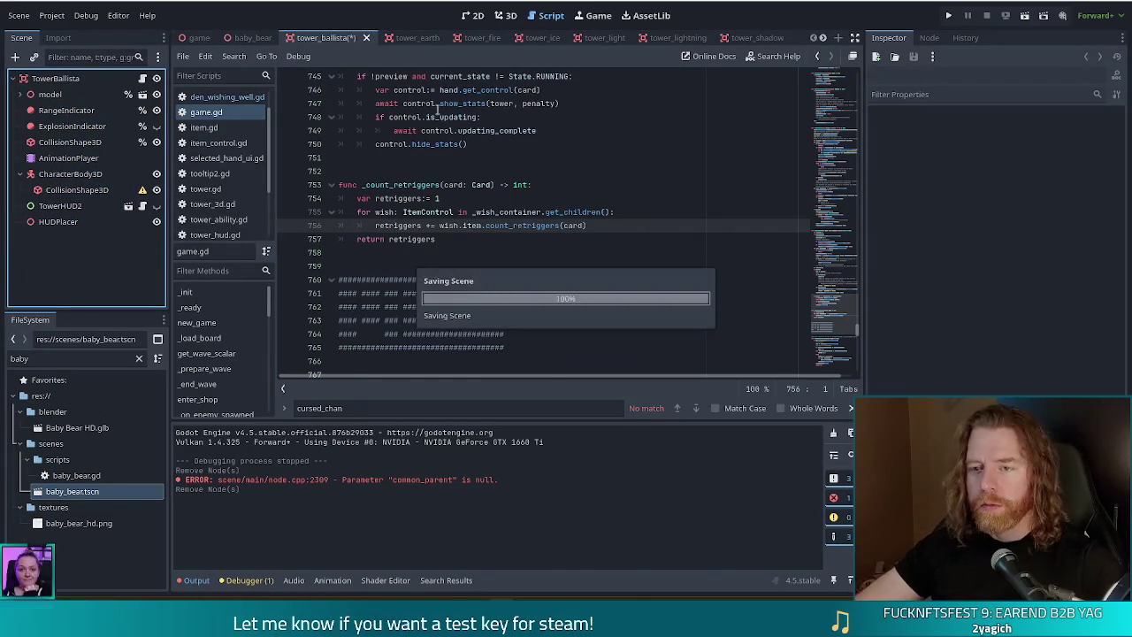
left_click(358, 38)
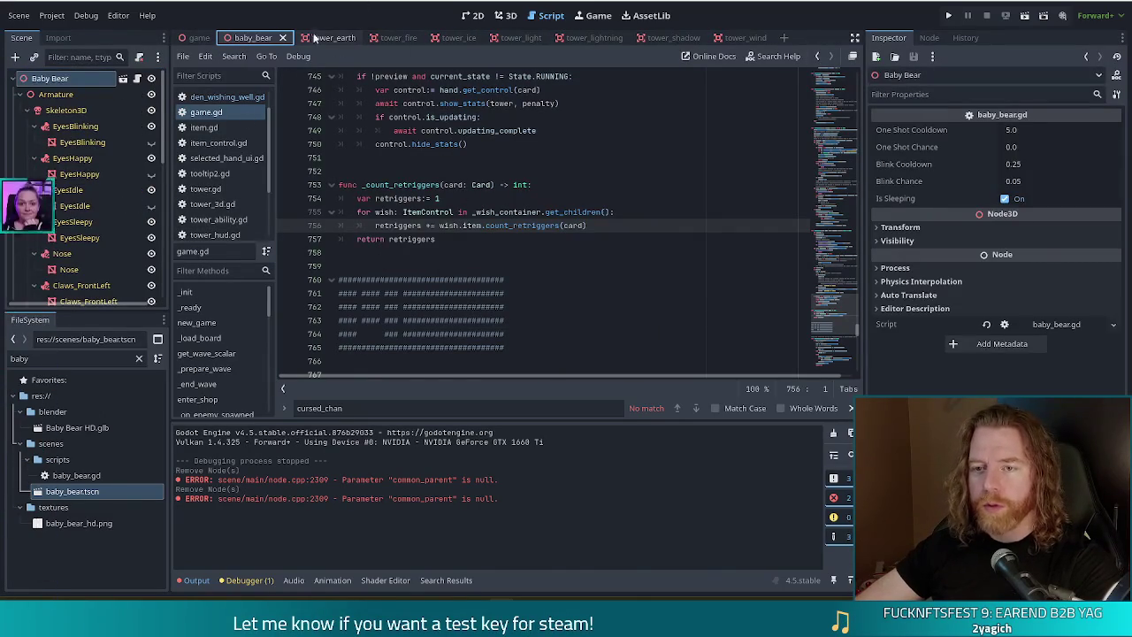
Remove TowerHUD from tower_earth, save it, and close the tab.
left_click(315, 37)
left_click(62, 207)
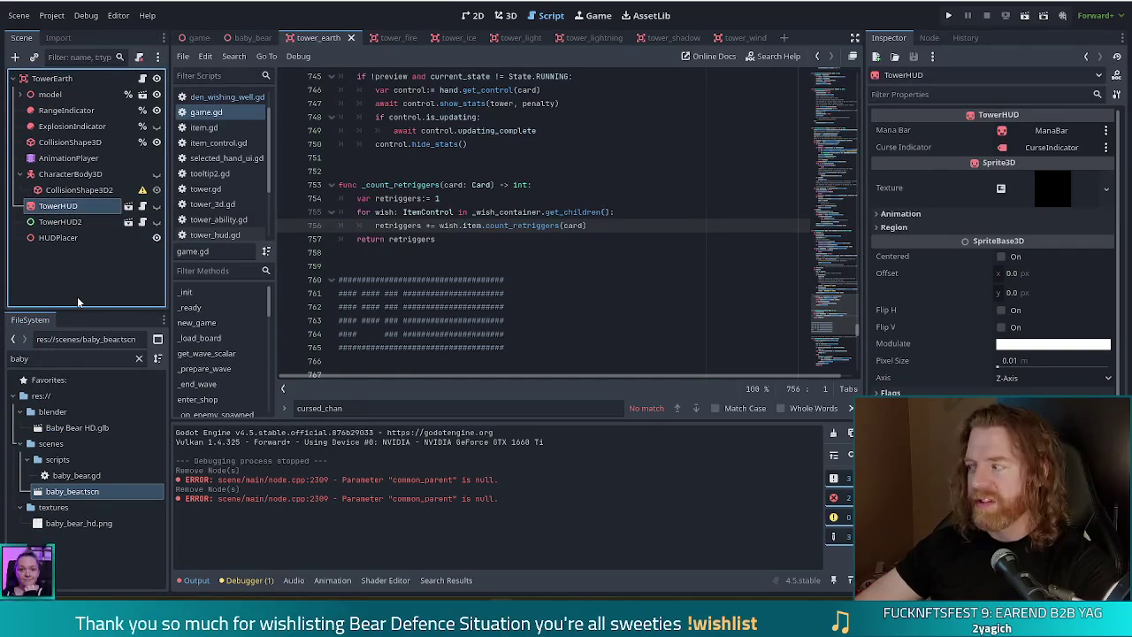
key("Delete")
left_click(526, 321)
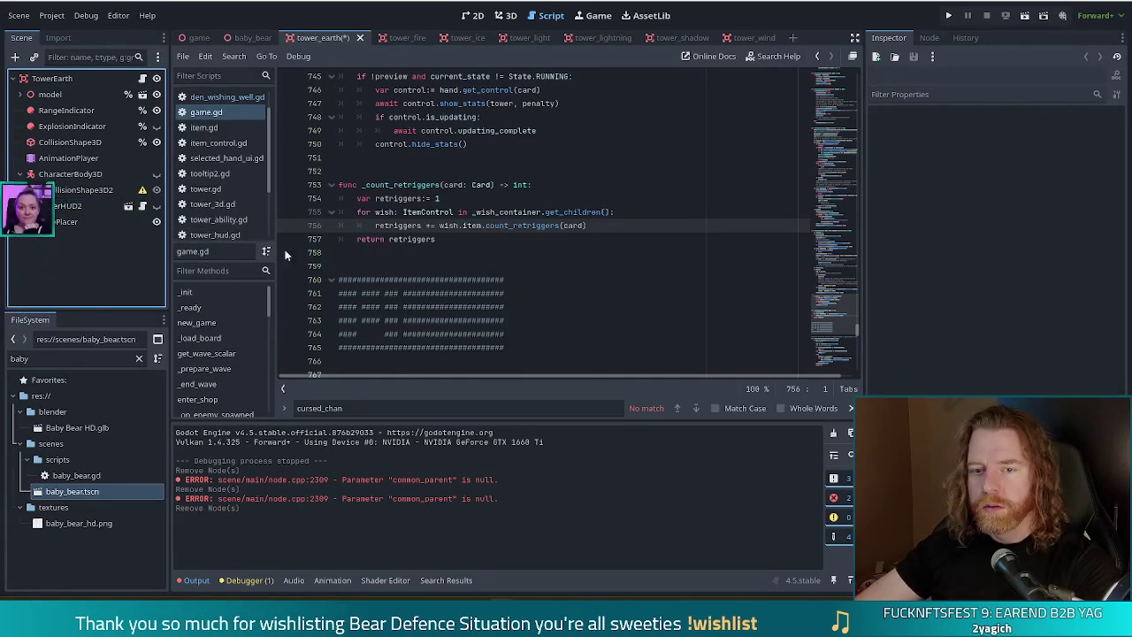
key("ctrl+s")
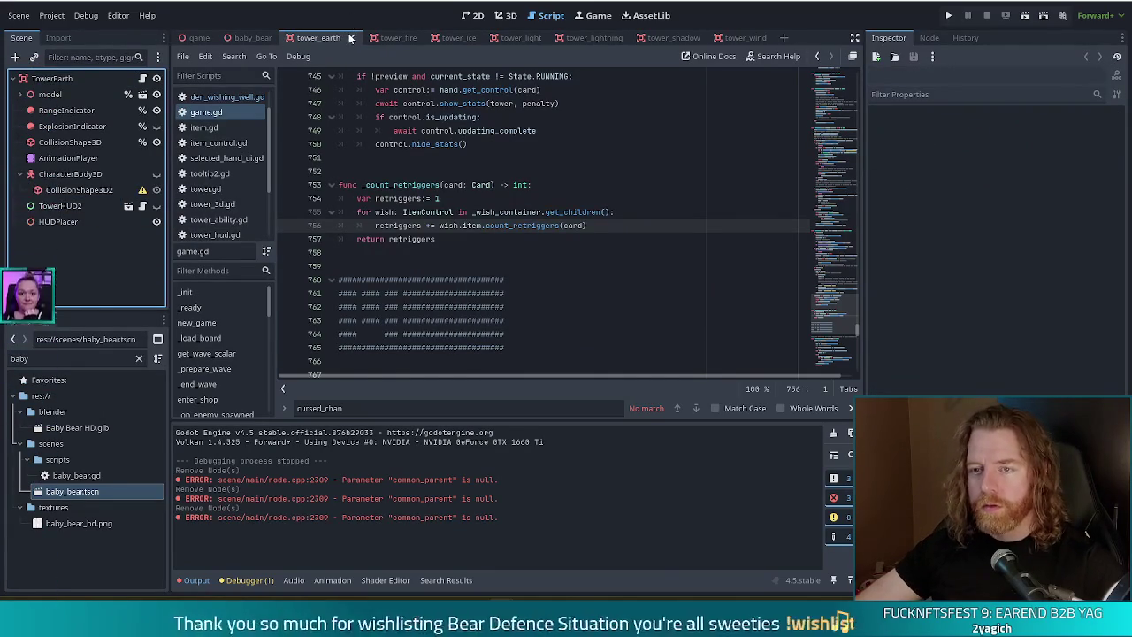
left_click(351, 38)
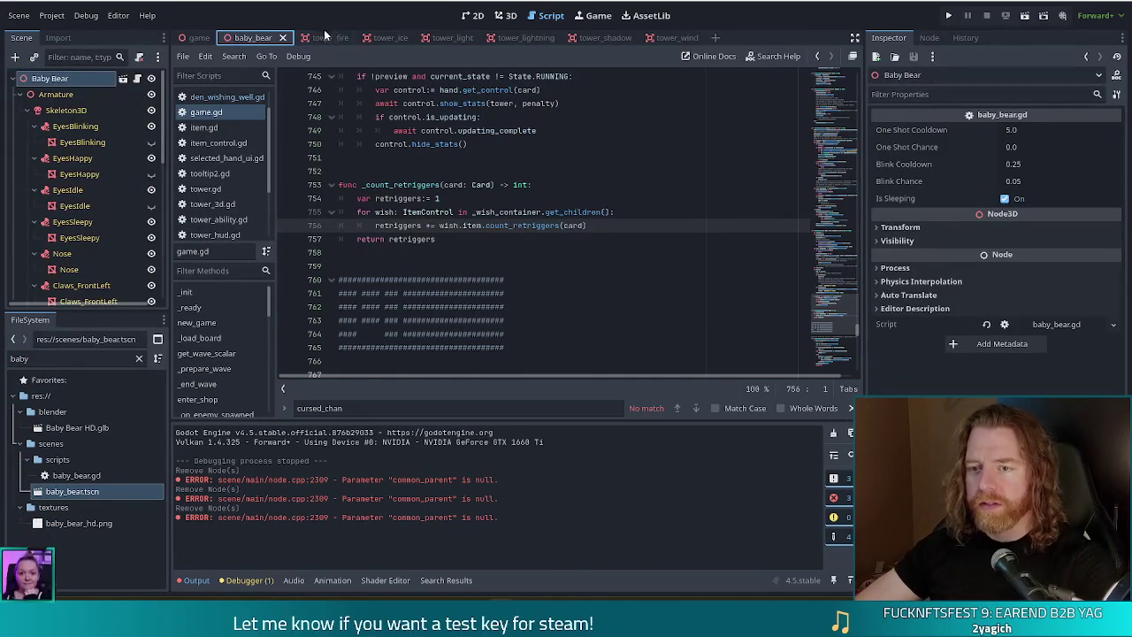
Remove TowerHUD from tower_fire, save it, and close the tab.
left_click(326, 39)
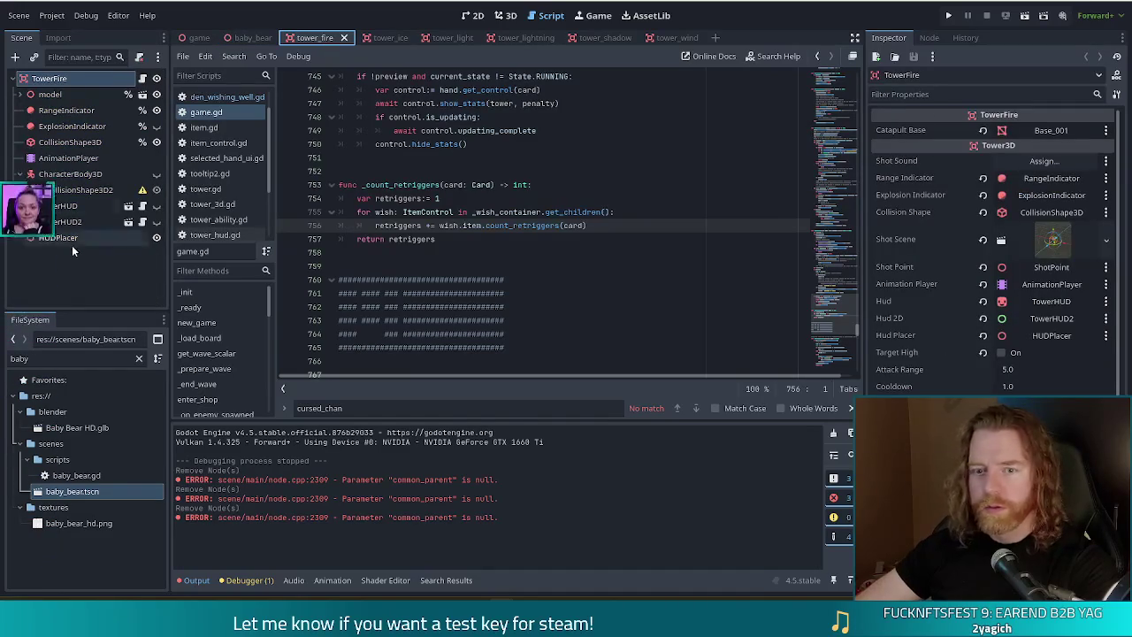
left_click(58, 205)
key("Delete")
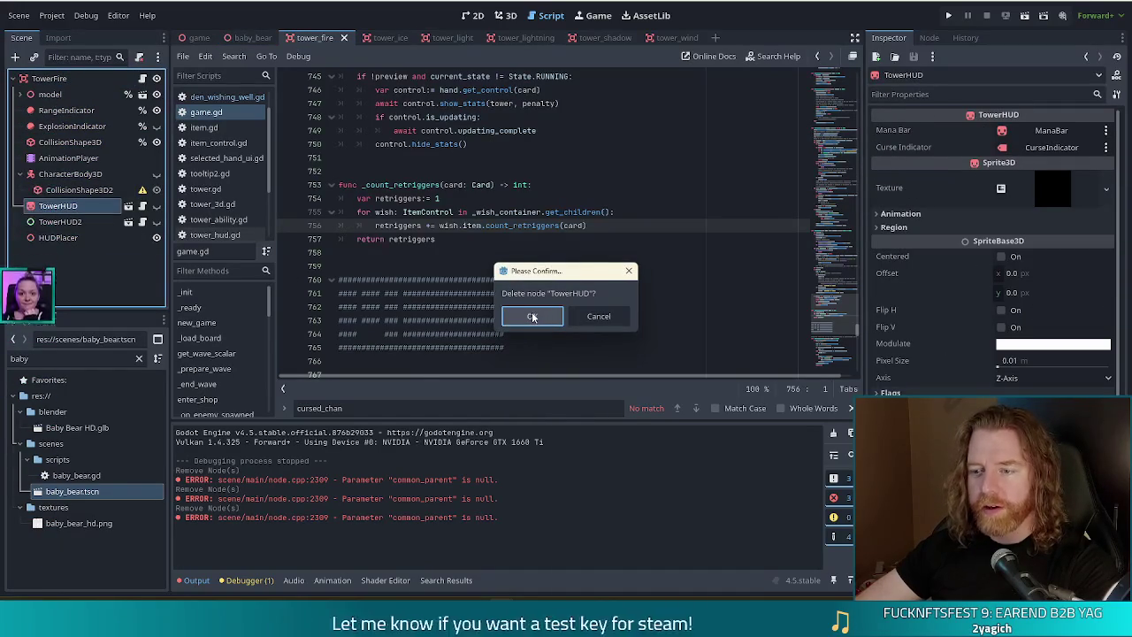
left_click(532, 316)
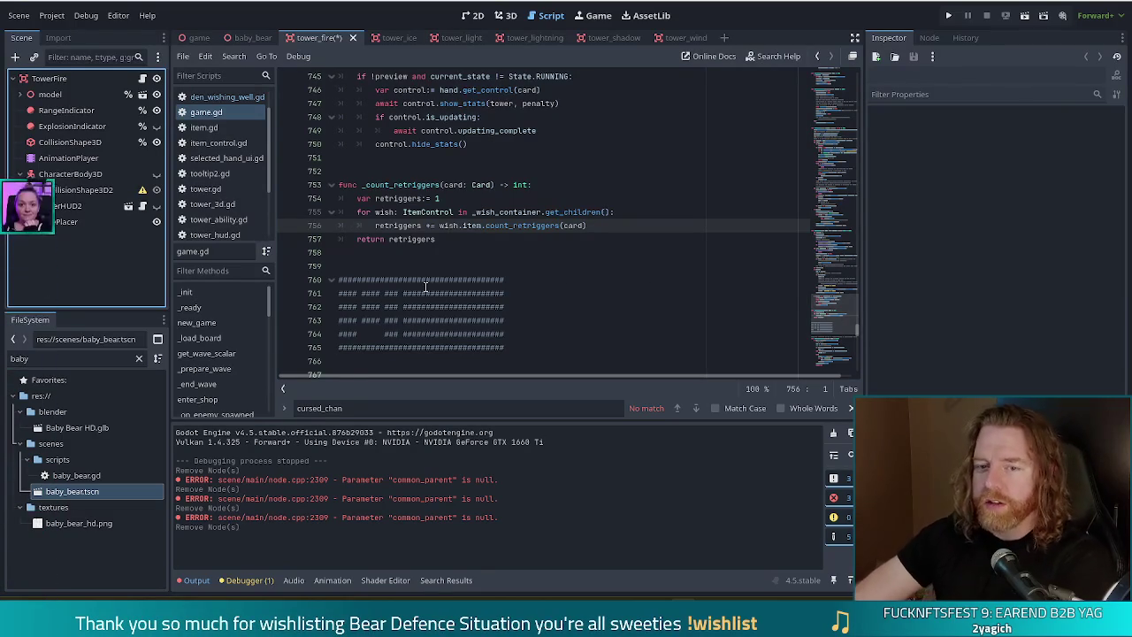
key("ctrl+s")
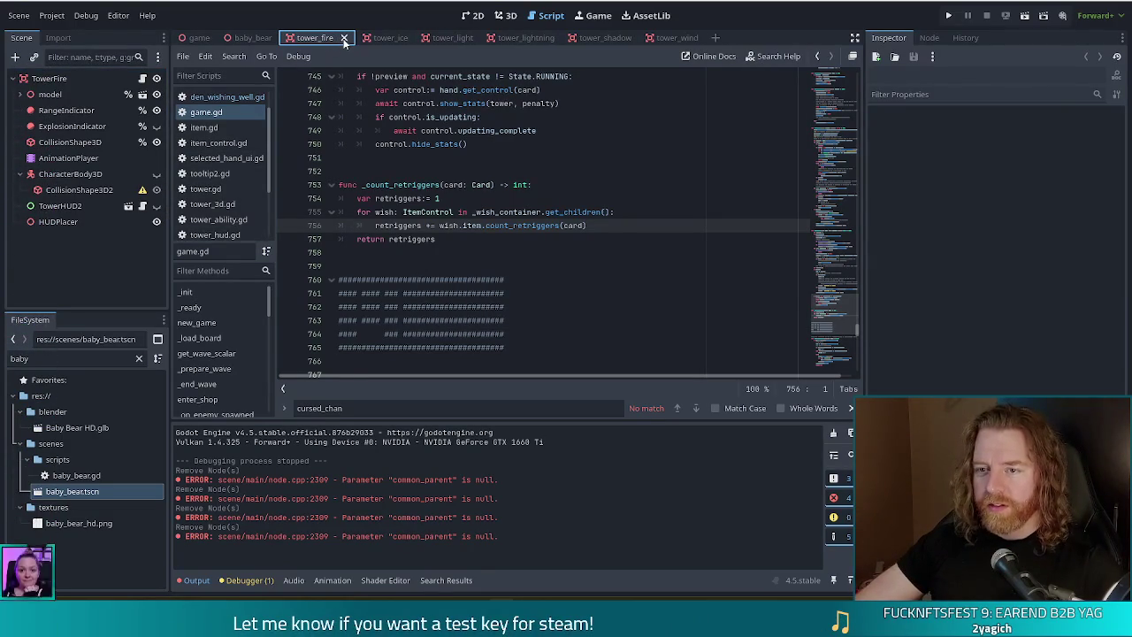
left_click(344, 43)
Remove TowerHUD from tower_ice, save it, and close the tab.
left_click(72, 227)
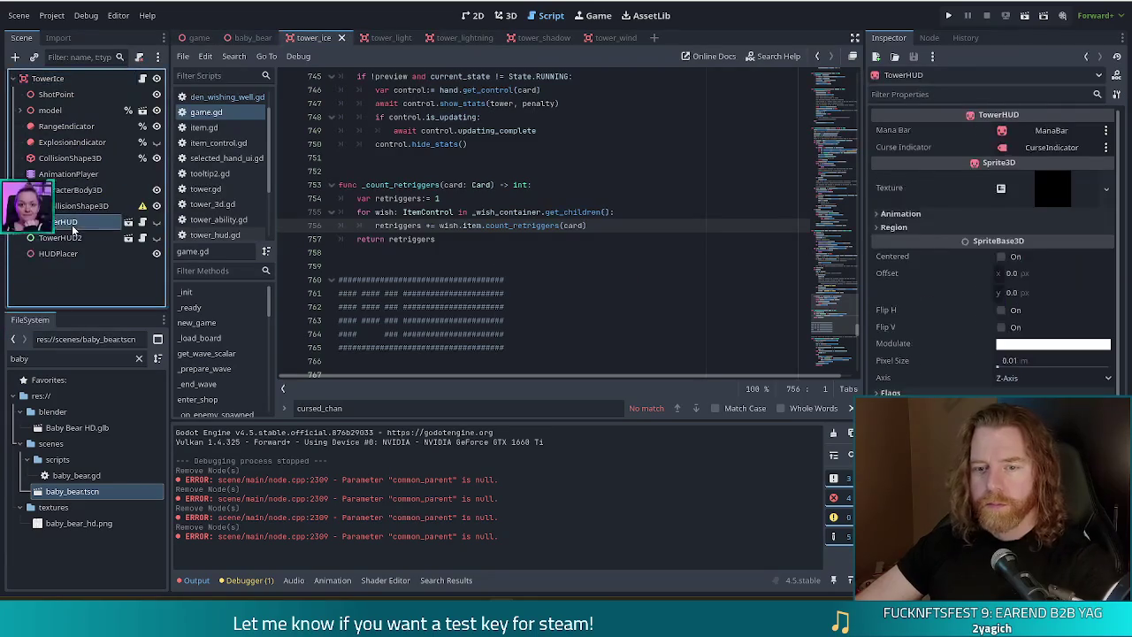
key("Delete")
left_click(536, 315)
key("ctrl+s")
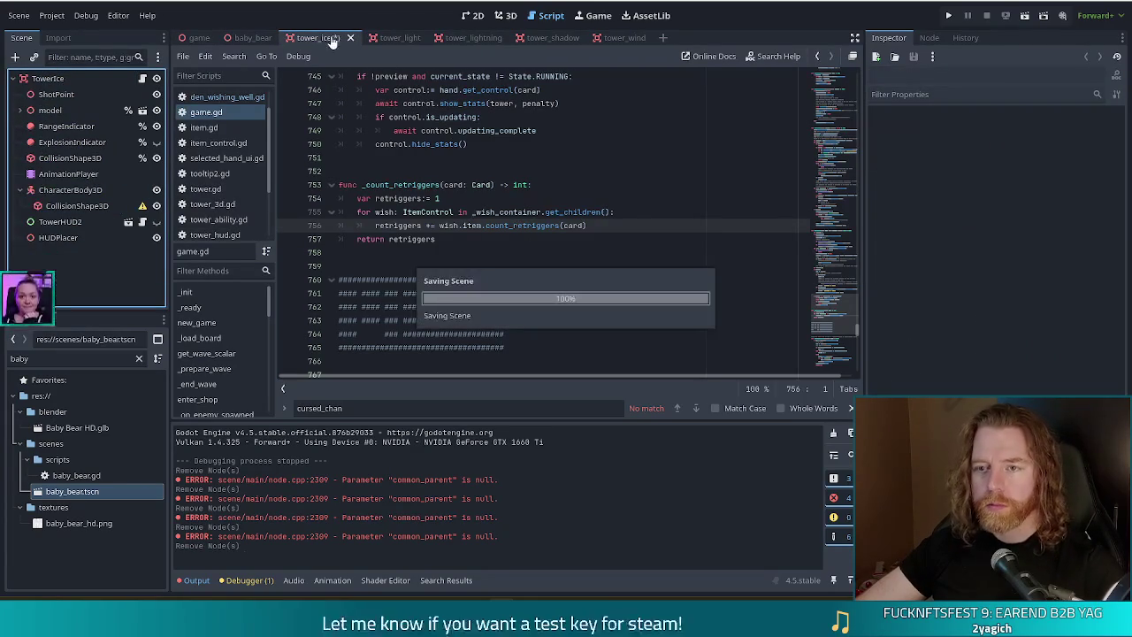
left_click(350, 38)
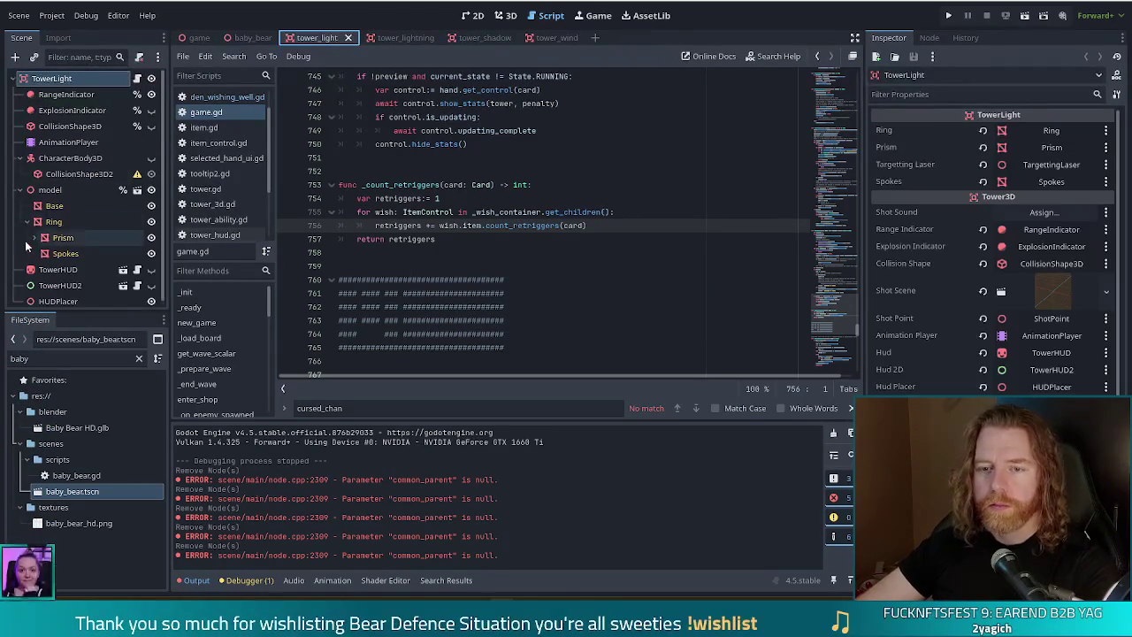
Remove TowerHUD from tower_light, save it, and close the tab.
left_click(66, 270)
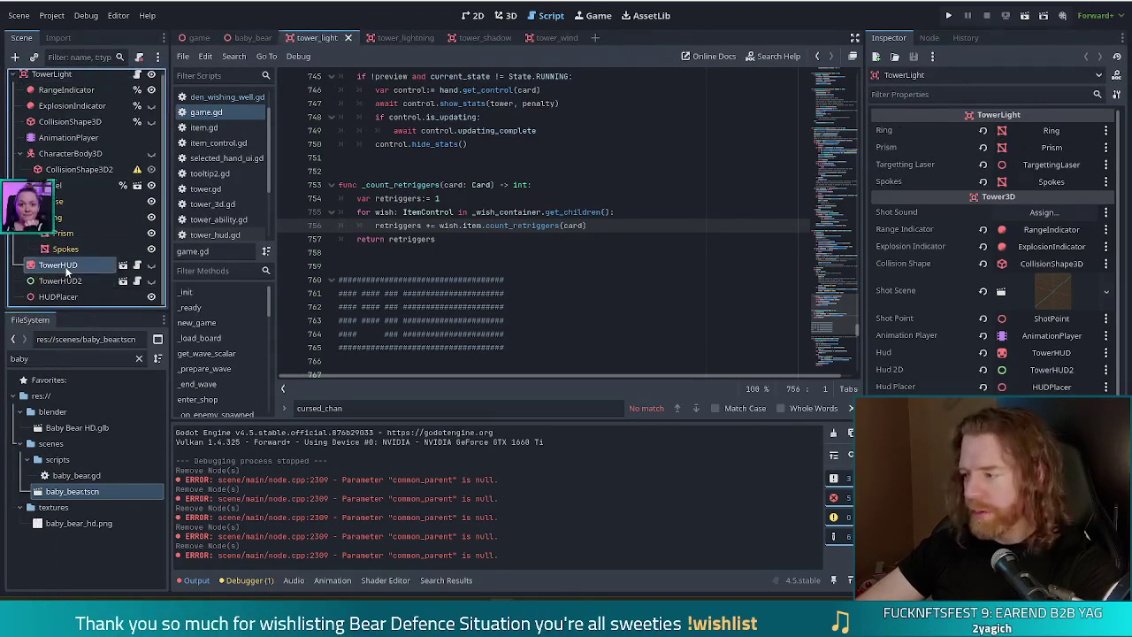
key("Delete")
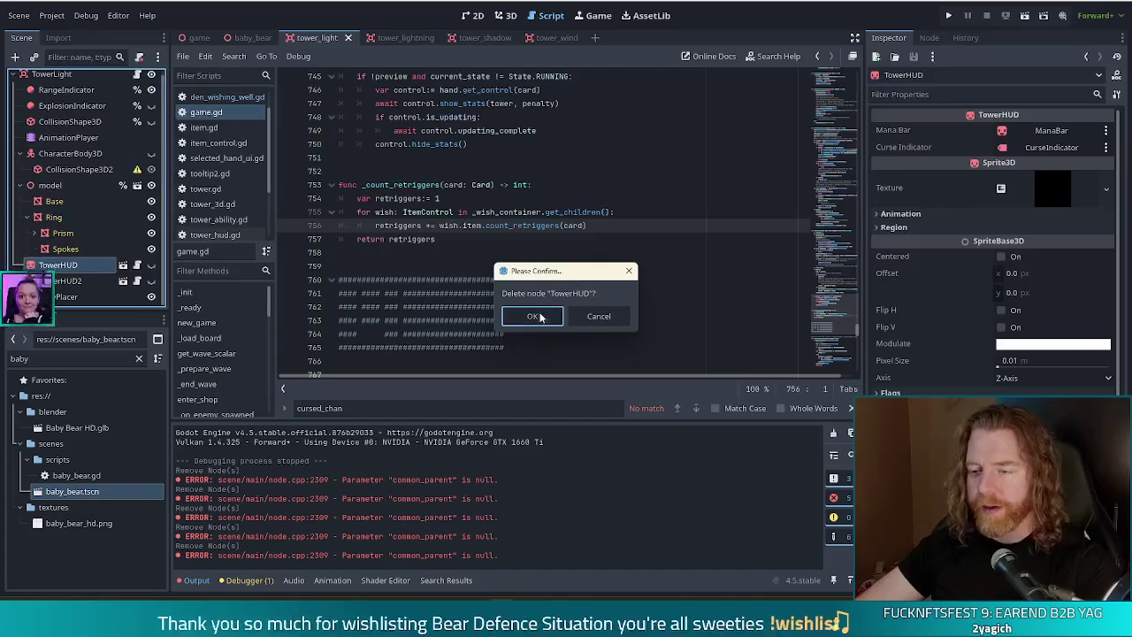
left_click(534, 317)
key("ctrl+s")
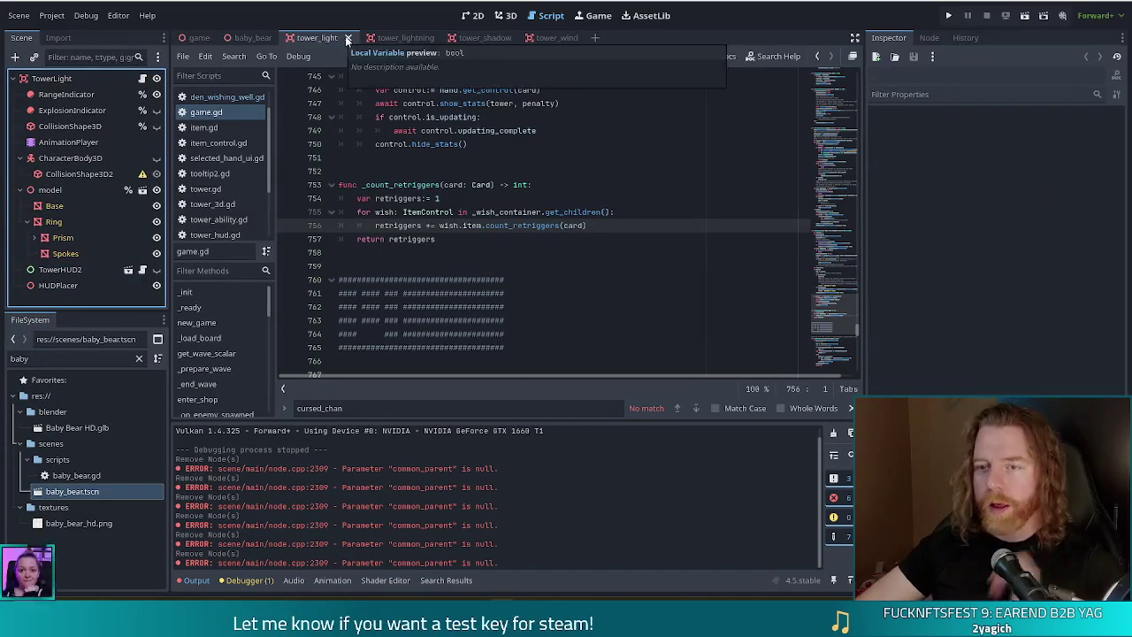
left_click(348, 38)
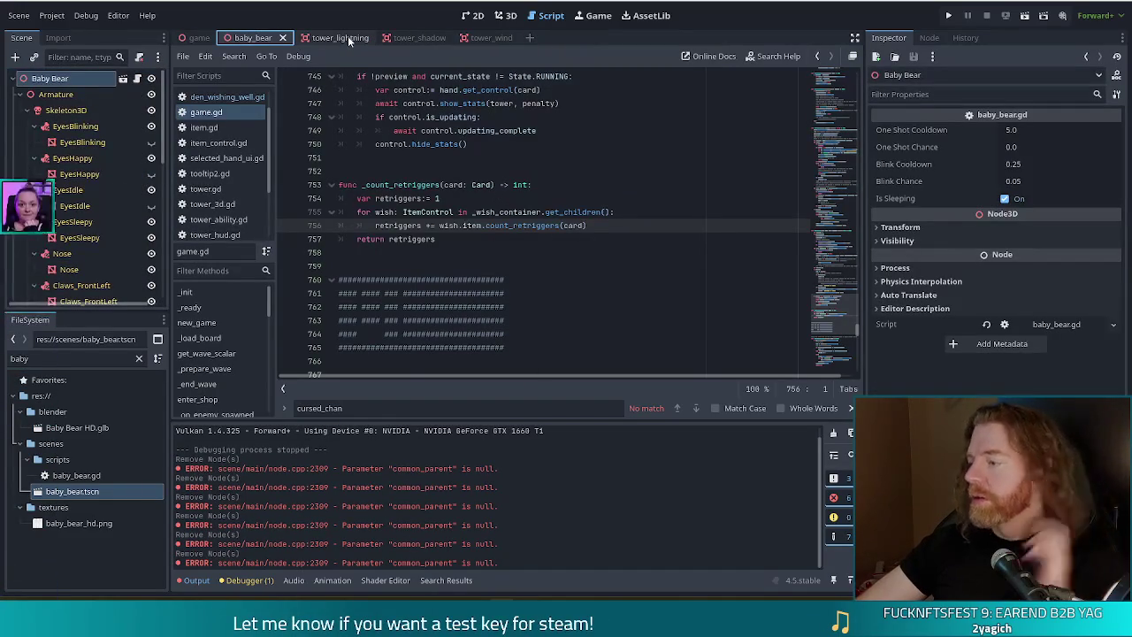
Delete TowerHUD from tower_lightning and close the scene.
left_click(348, 37)
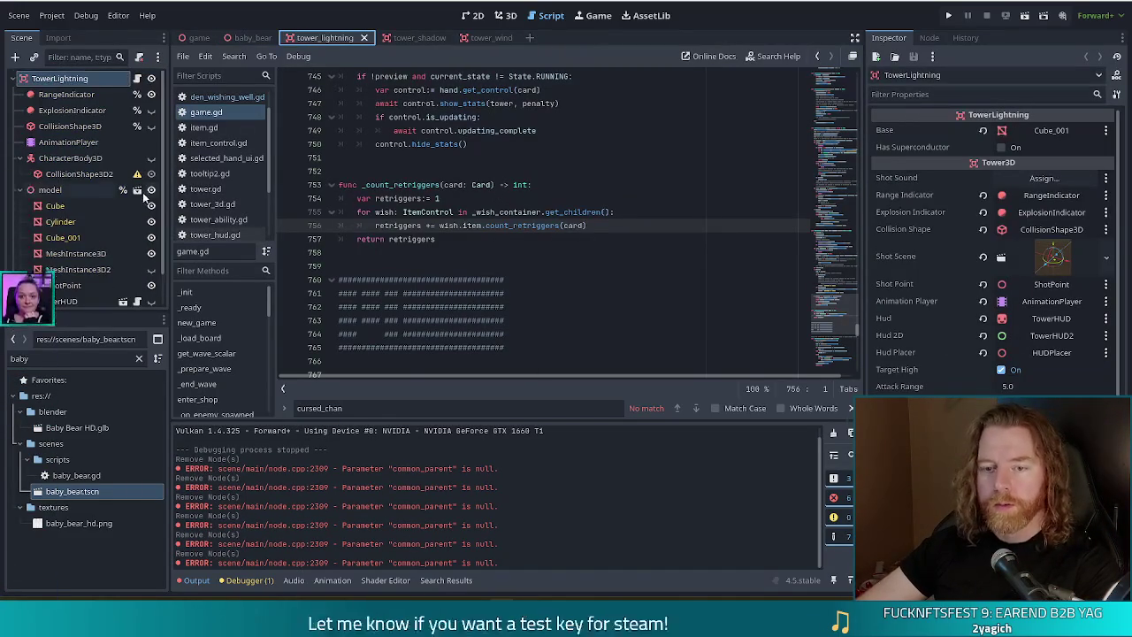
scroll(133, 194, "down", 1)
left_click(81, 265)
key("Delete")
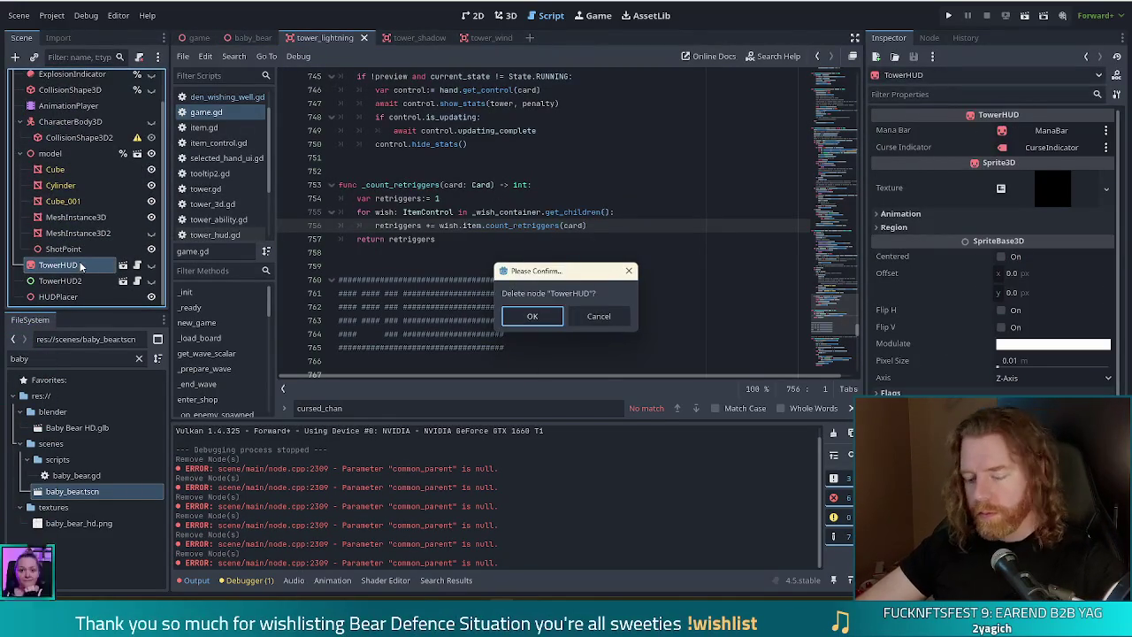
key("Return")
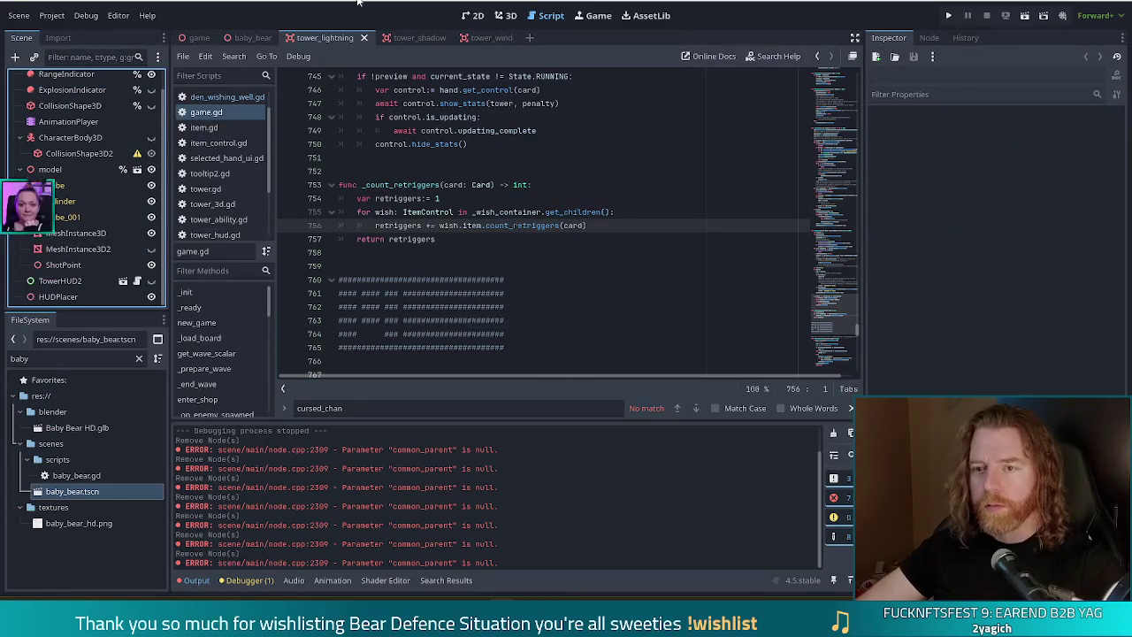
left_click(364, 37)
Delete TowerHUD from tower_shadow and close the scene.
left_click(331, 37)
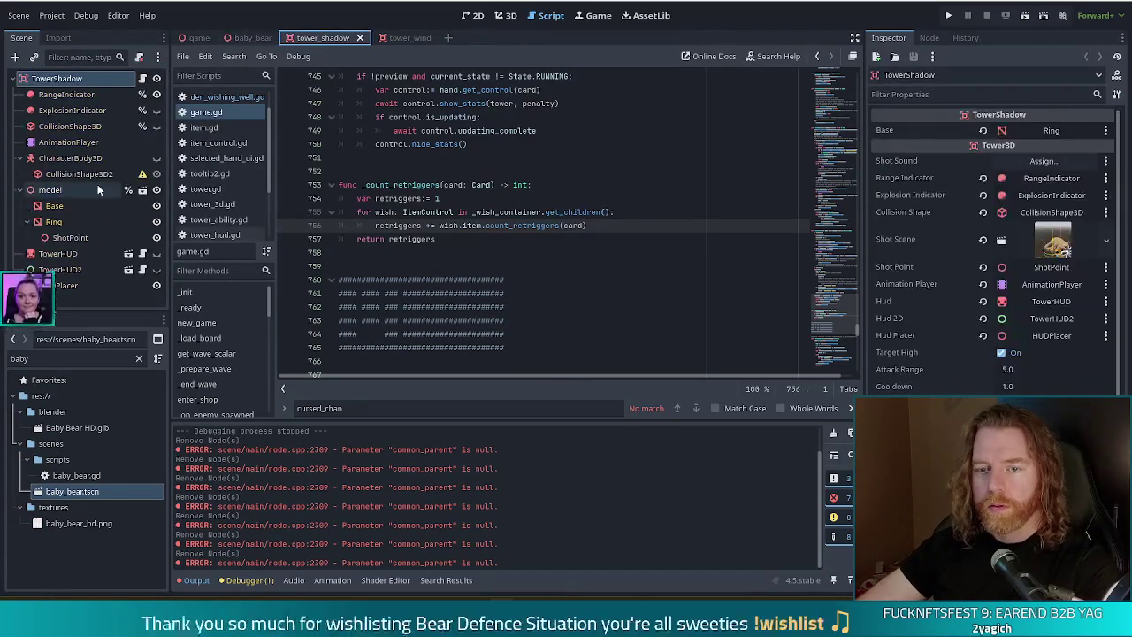
left_click(57, 253)
key("Delete")
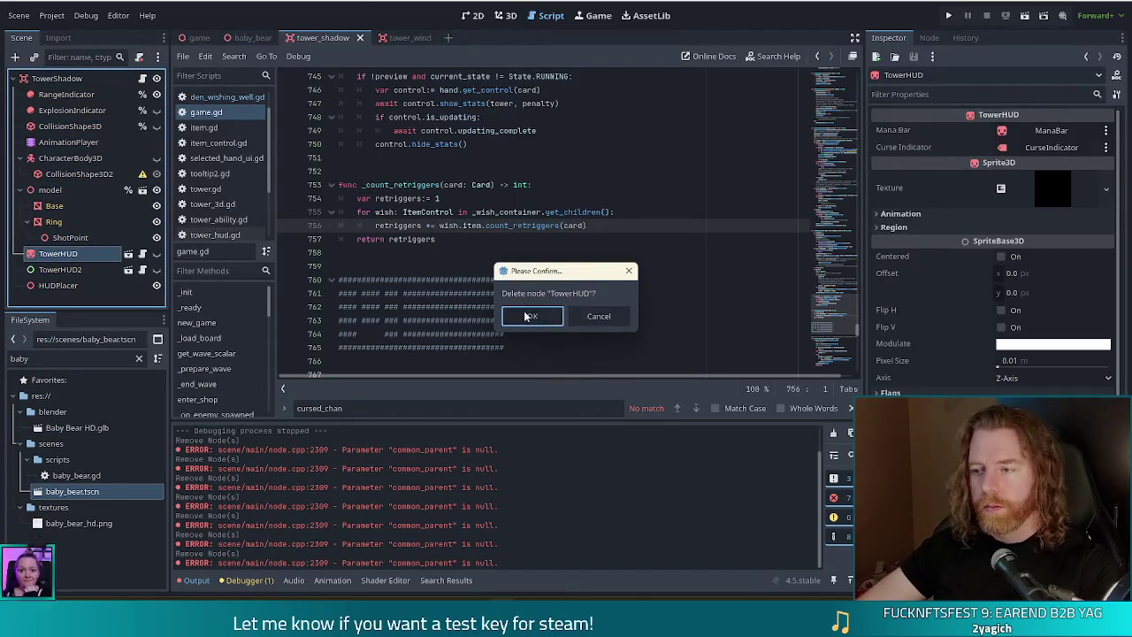
left_click(529, 315)
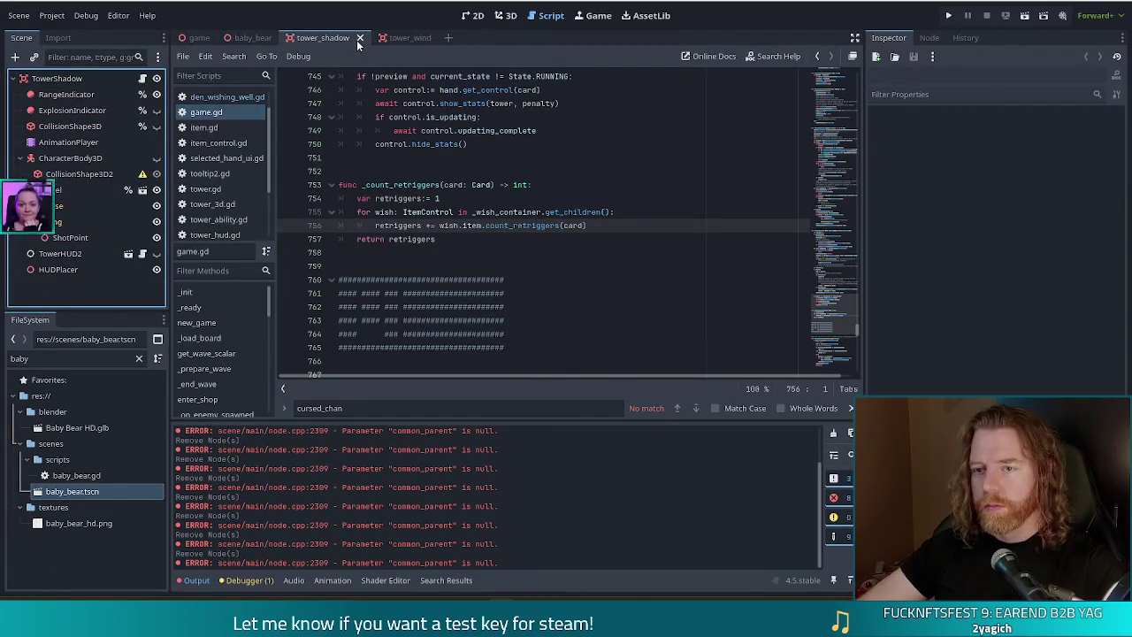
left_click(359, 38)
Remove TowerHUD from tower_wind, save it, and close the tab.
left_click(331, 37)
left_click(57, 206)
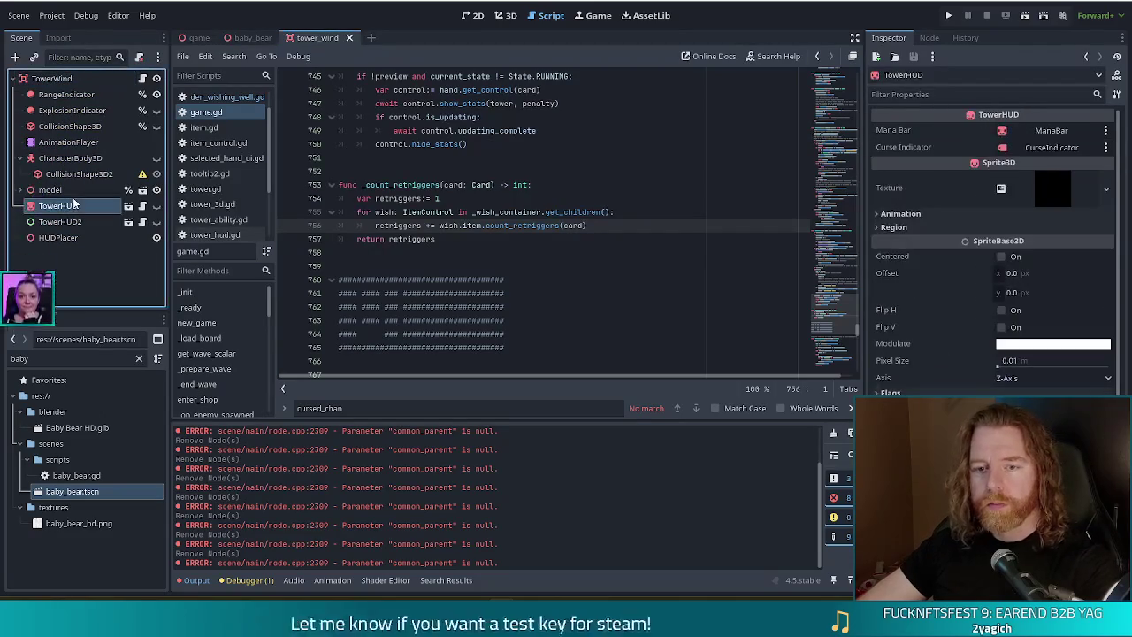
key("Delete")
left_click(549, 325)
key("ctrl+s")
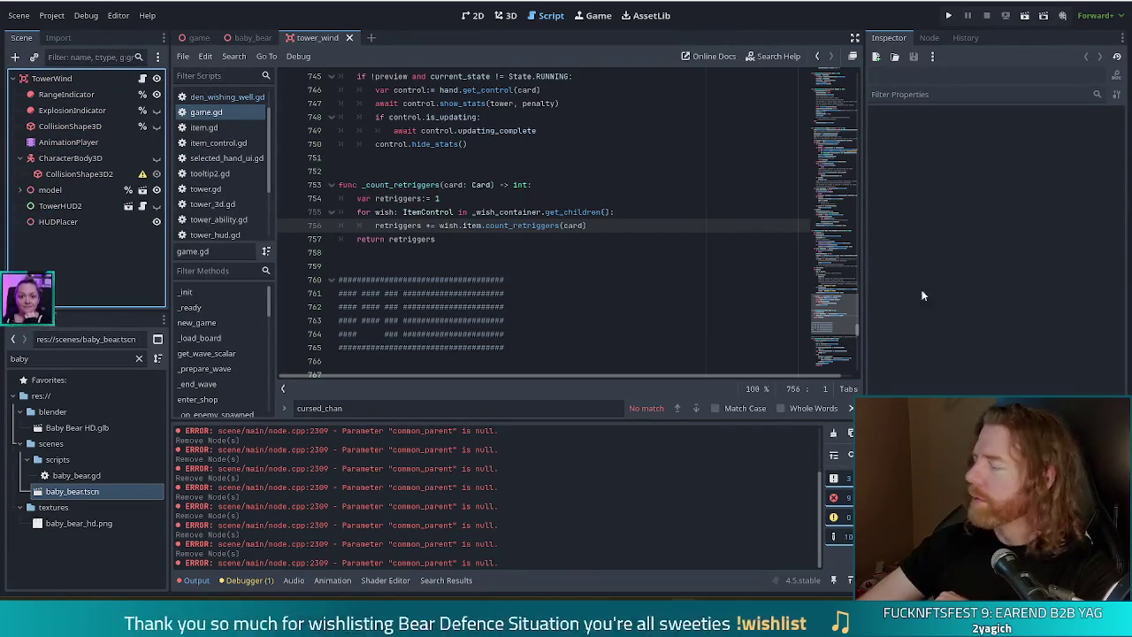
left_click(522, 198)
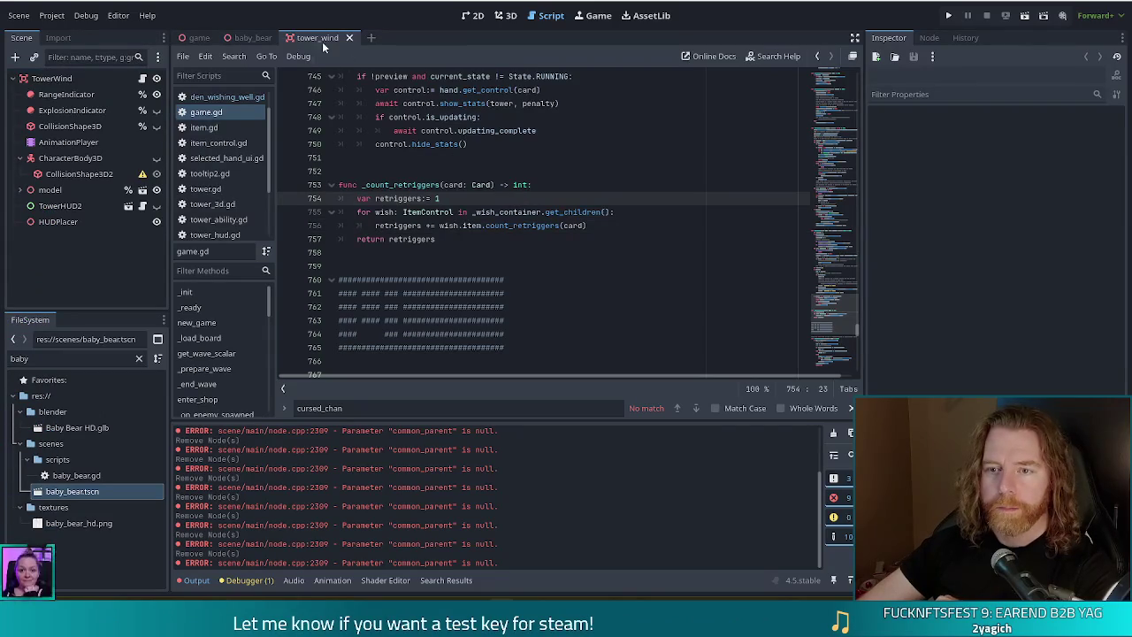
left_click(350, 38)
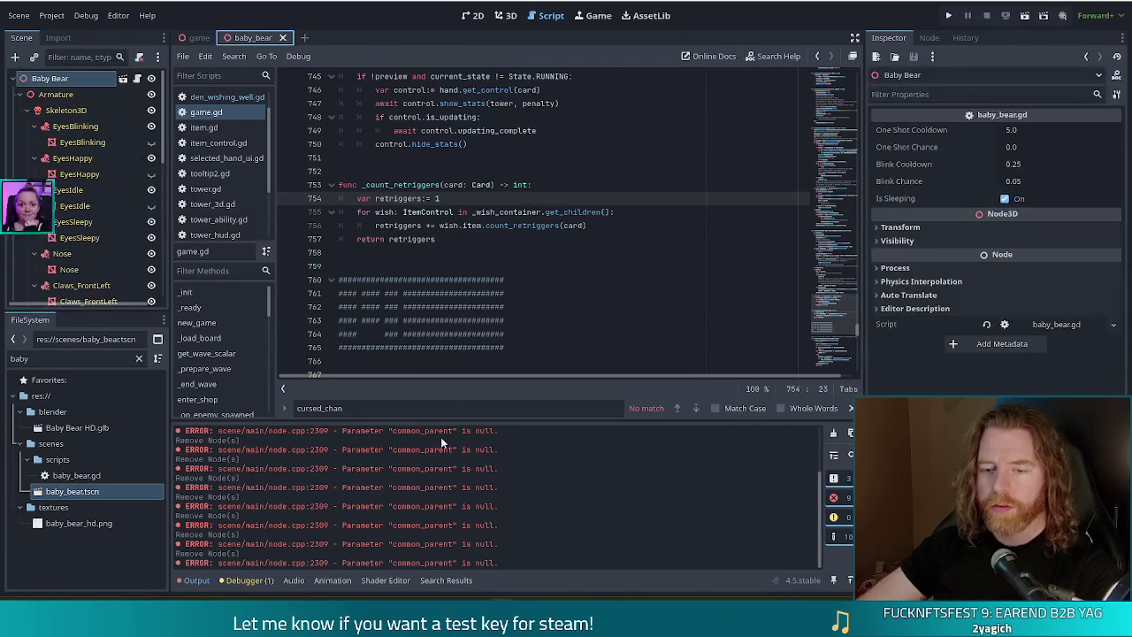
Save, filter FileSystem by 'hud', and remove tower_hud.tscn and tower_hud.gd.
left_click(496, 252)
key("ctrl+s")
double_click(69, 358)
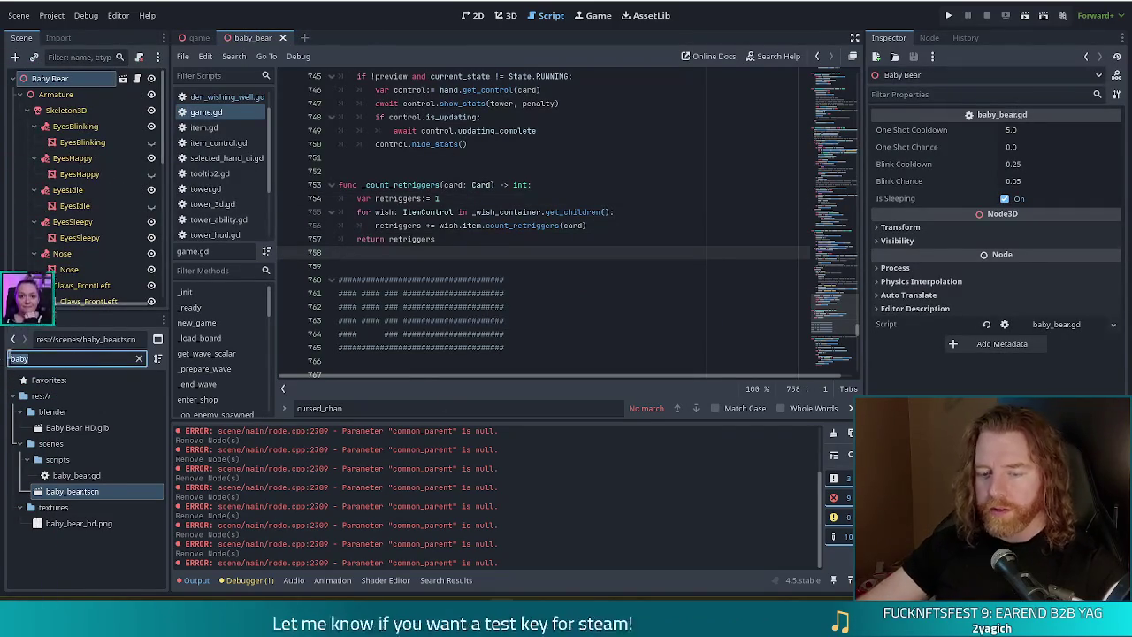
type("hud")
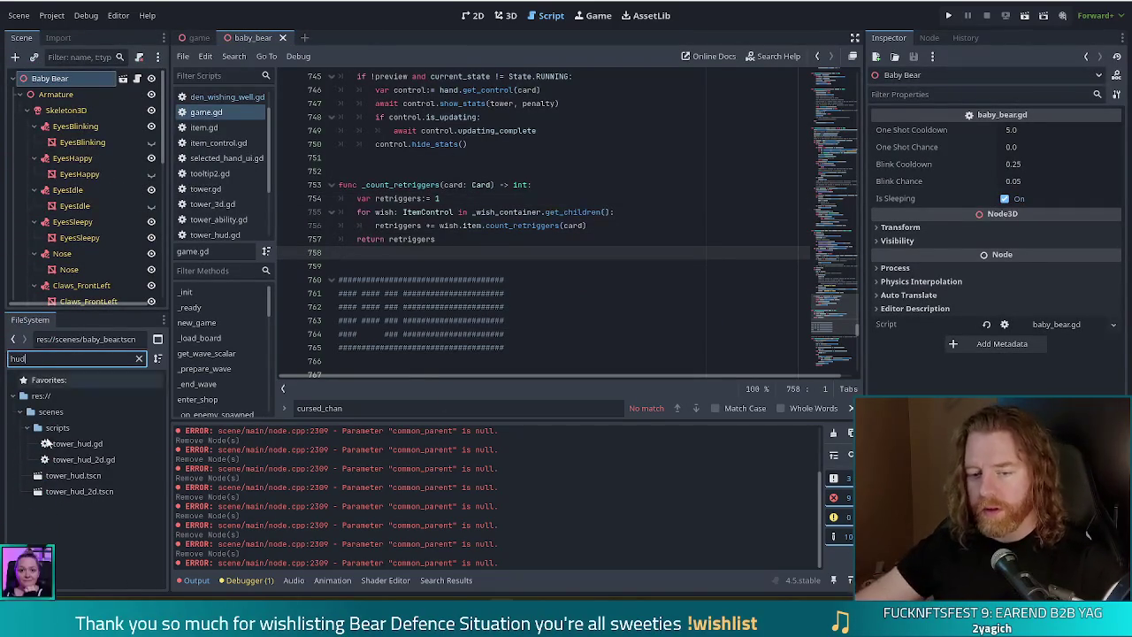
left_click(71, 476)
left_click(91, 445, "ctrl")
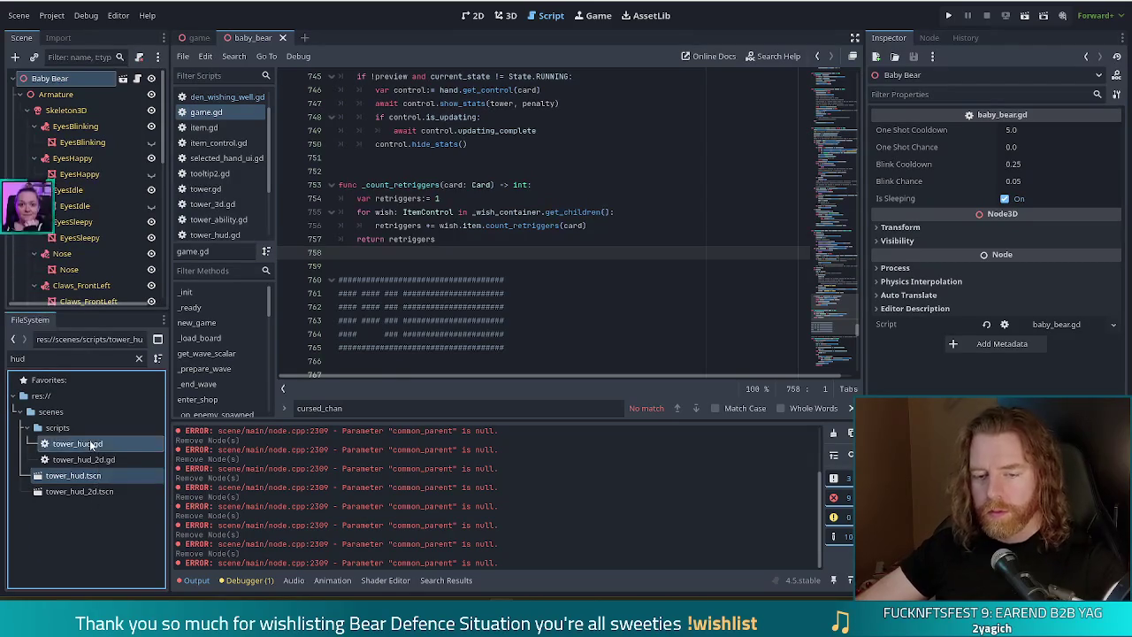
key("Delete")
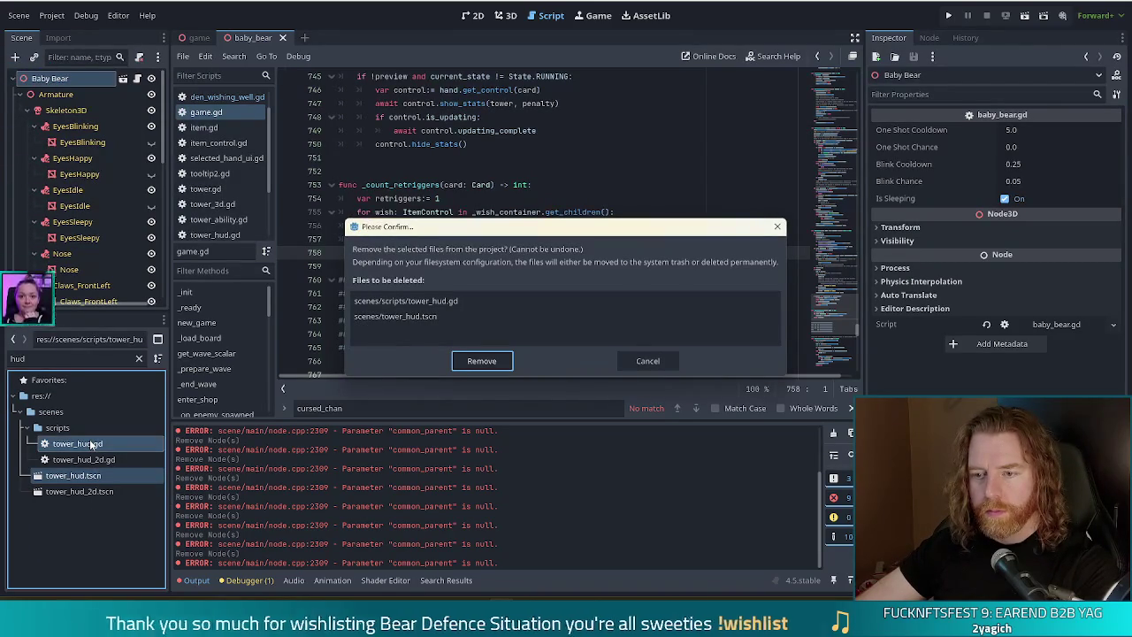
left_click(491, 364)
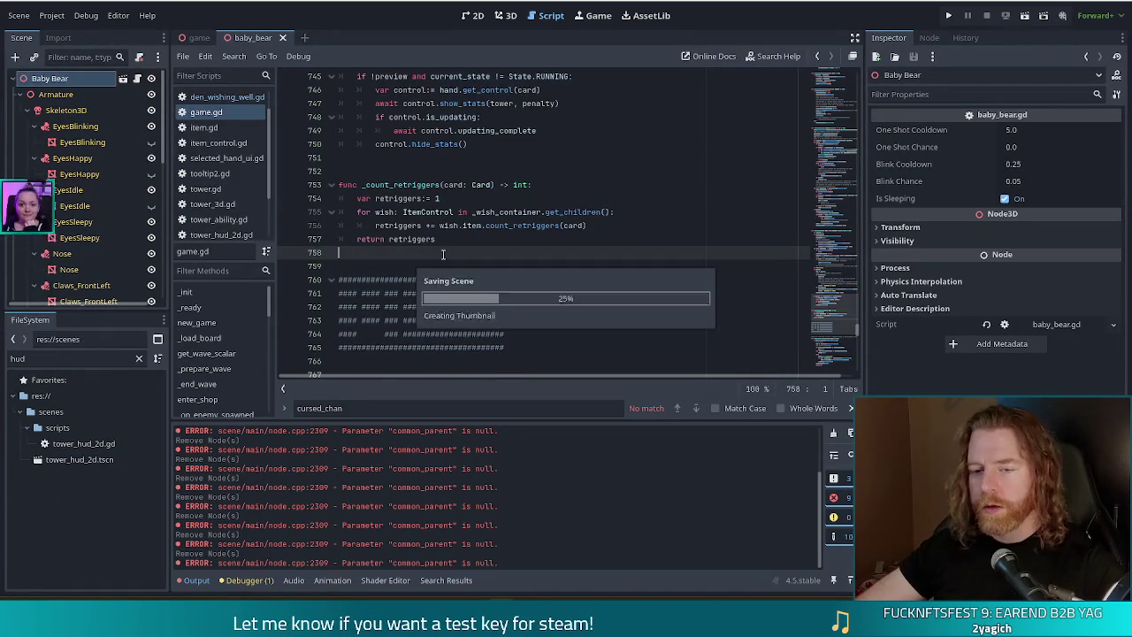
Open the tower_hud_2d scene, keeping its name, and run the game.
double_click(93, 459)
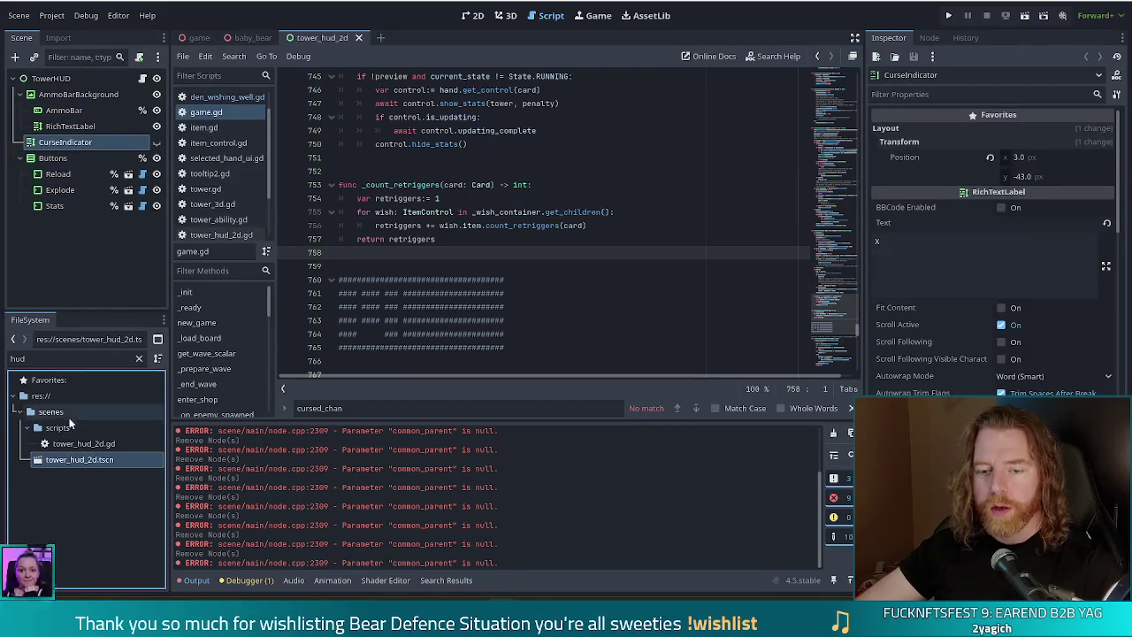
key("F2")
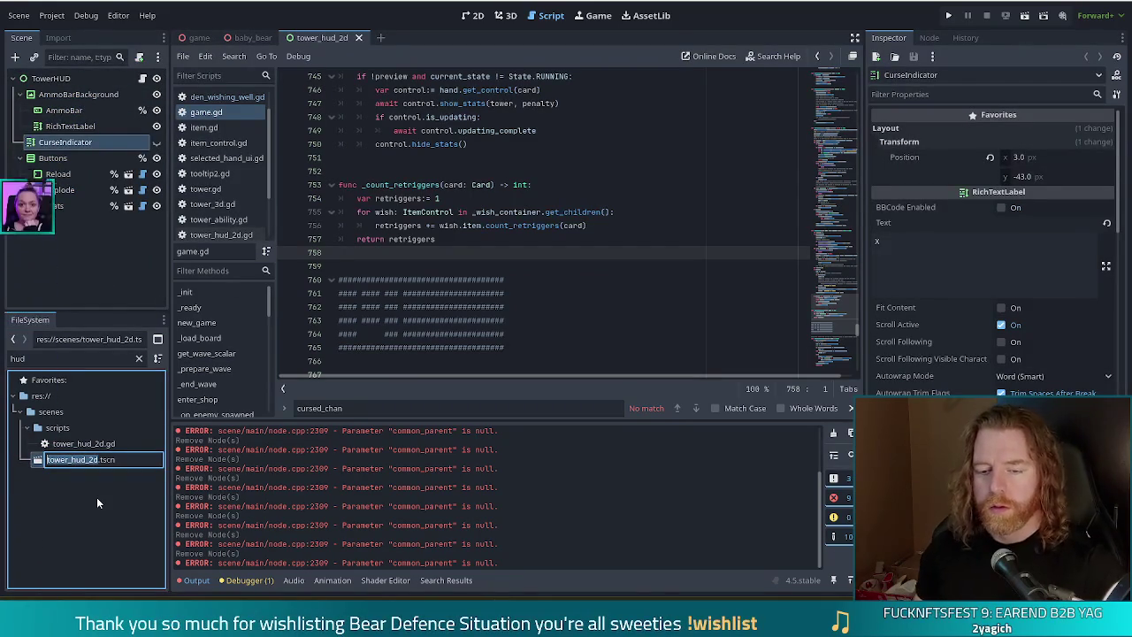
key("Escape")
left_click(948, 15)
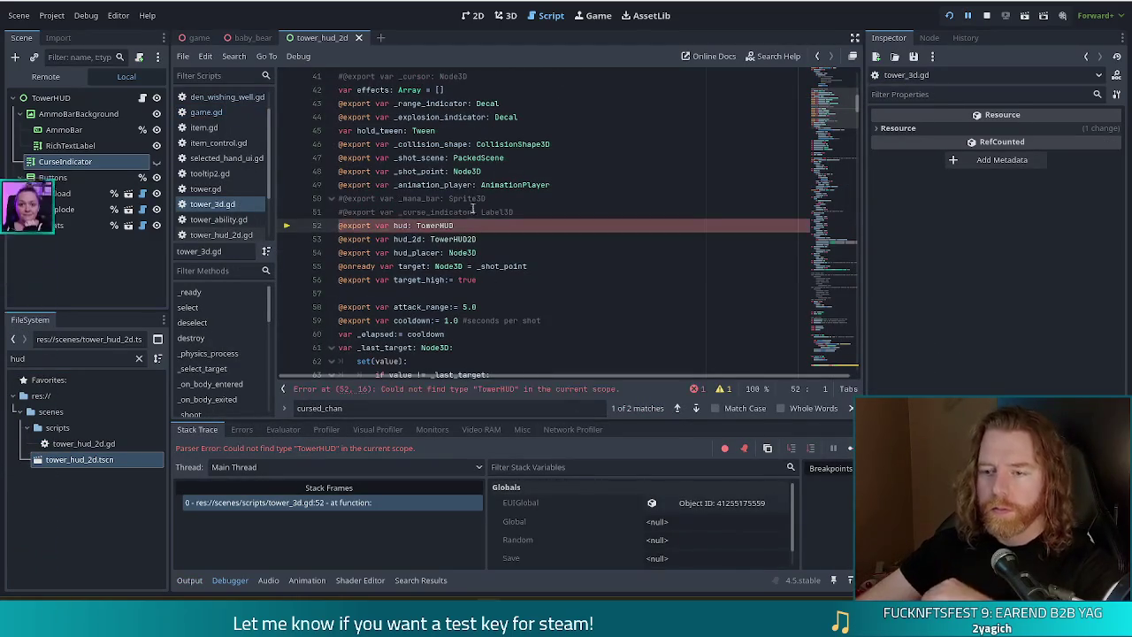
Delete the TowerHUD-typed hud line in tower_3d.gd, save, and relaunch the game.
key("shift+Home")
key("BackSpace")
key("BackSpace")
key("ctrl+s")
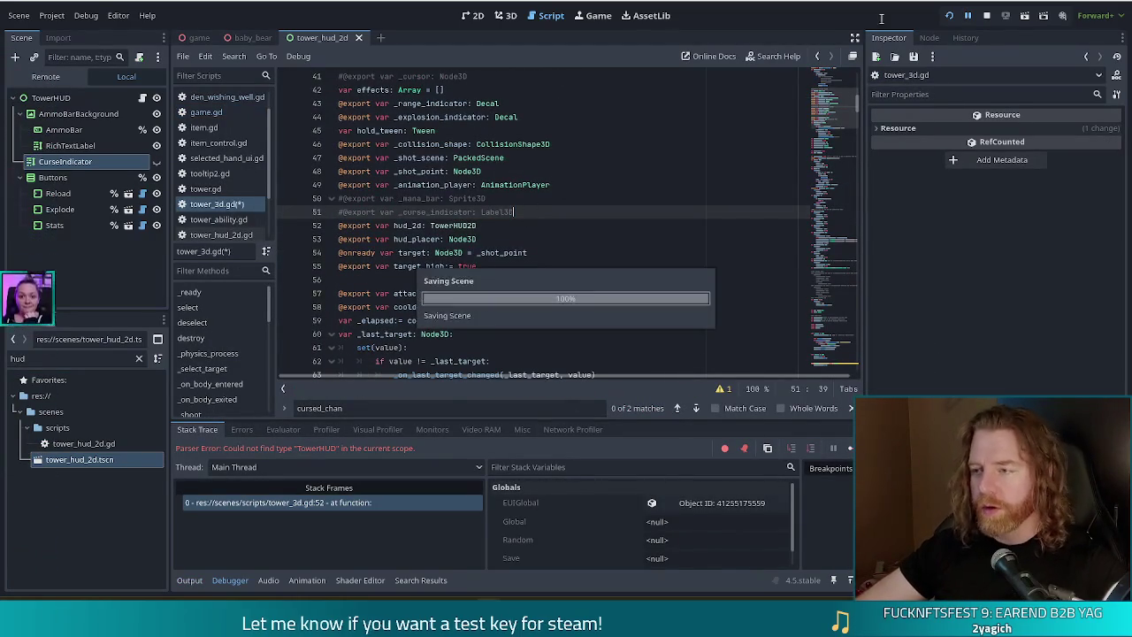
left_click(987, 17)
key("F5")
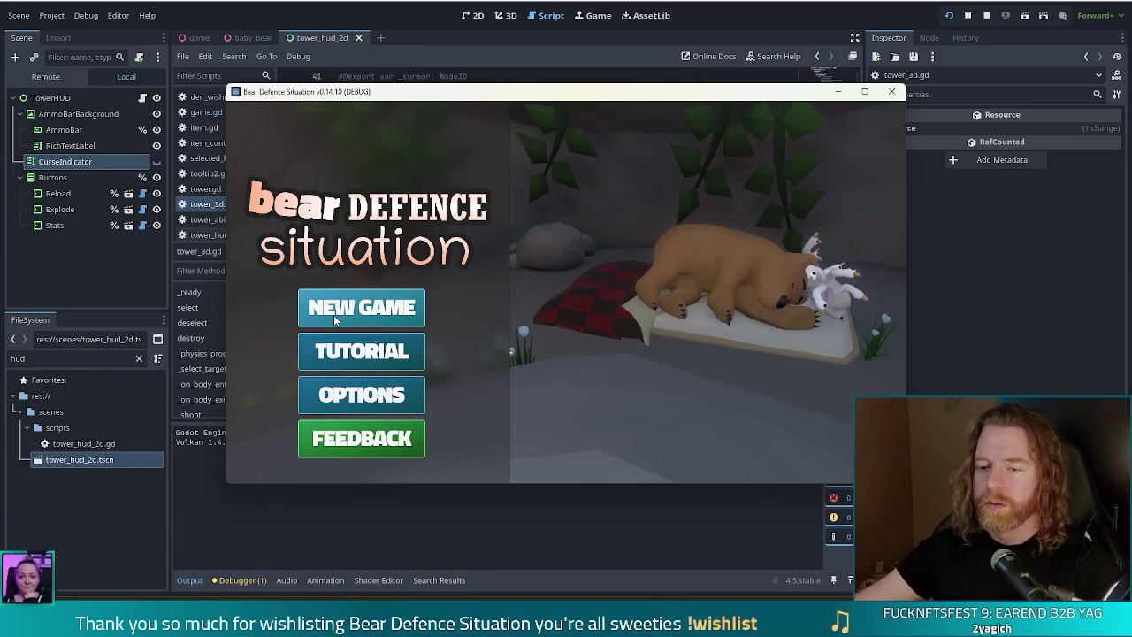
Start a new game, build and place a Ballista from a pair of nines, start the wave, then stop.
left_click(334, 315)
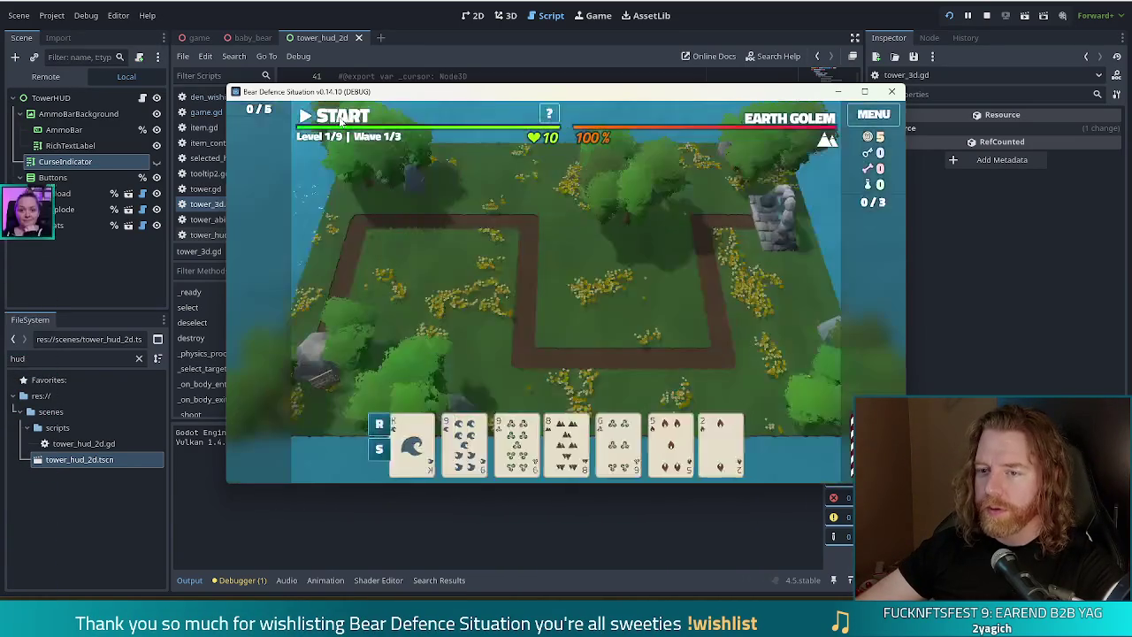
left_click(462, 438)
left_click(513, 438)
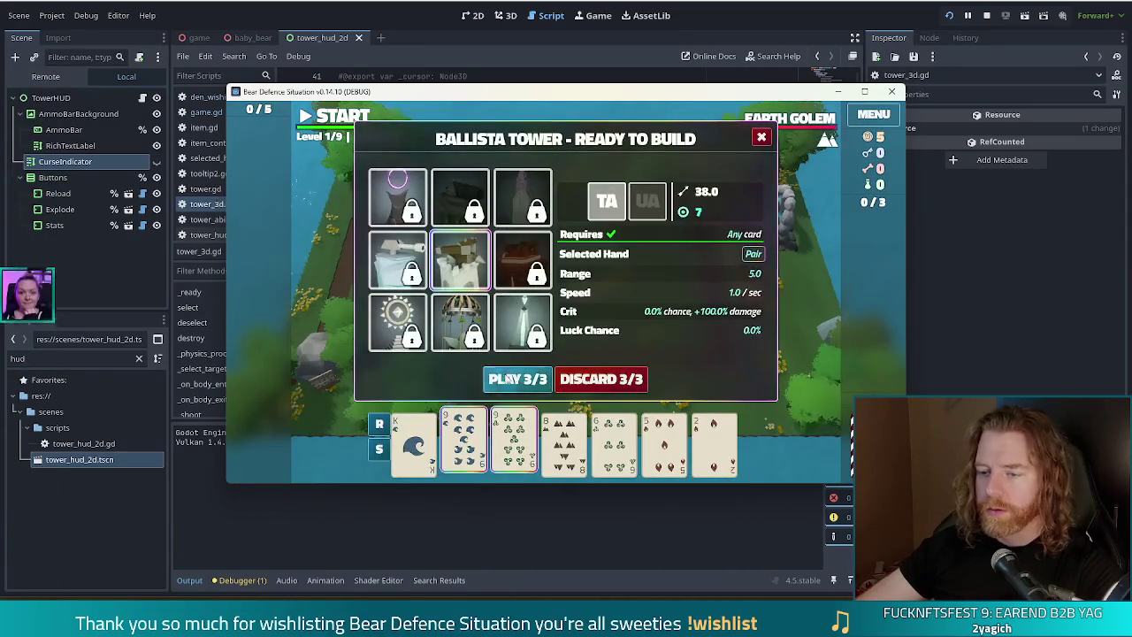
left_click(507, 378)
left_click(660, 309)
left_click(334, 119)
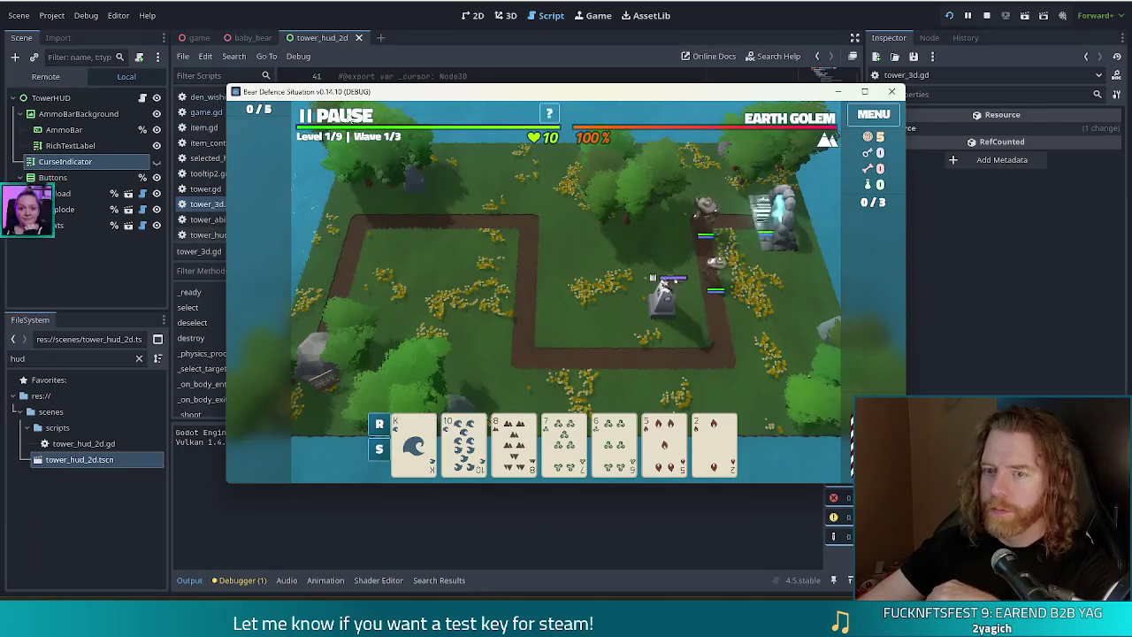
left_click(891, 91)
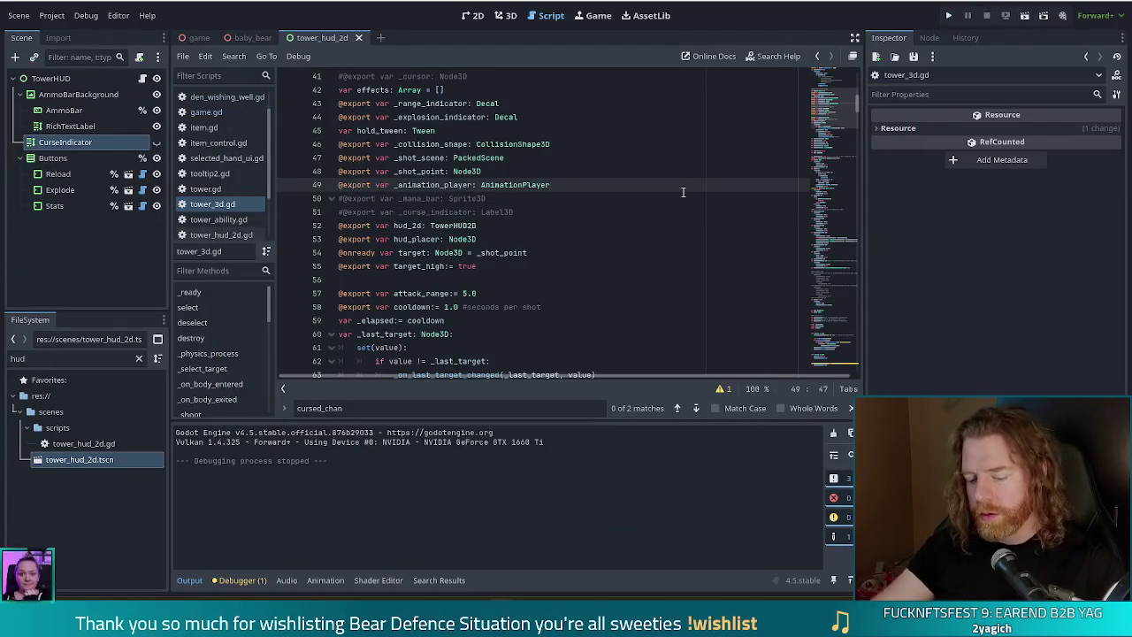
Search all scripts for 'towerhud', then close the search bar and results.
key("ctrl+shift+f")
type("towerhud")
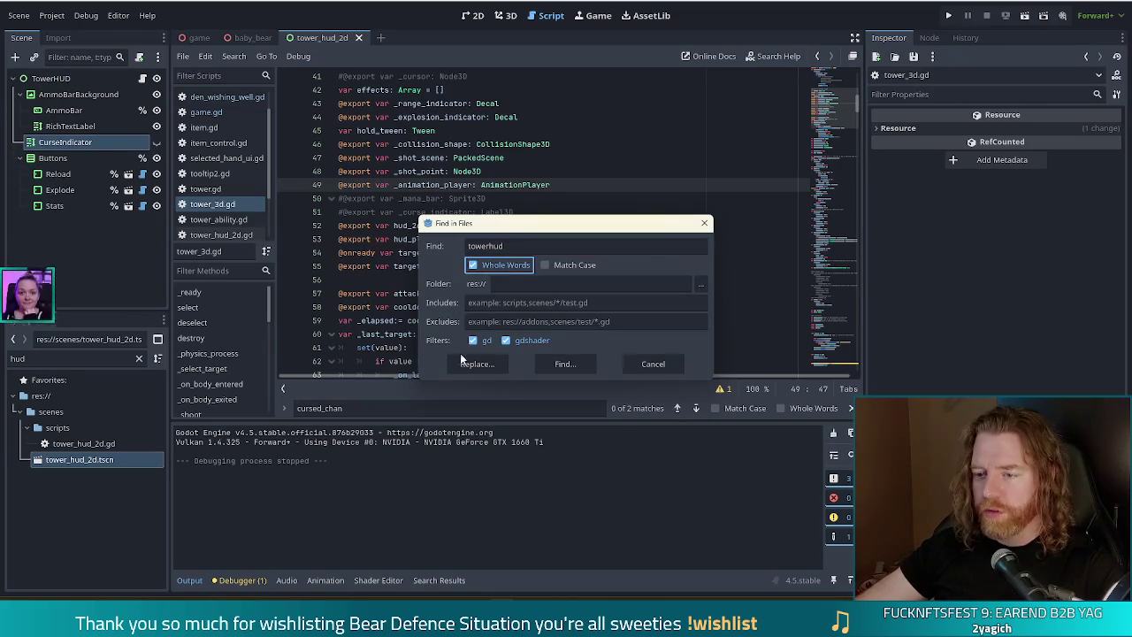
left_click(544, 362)
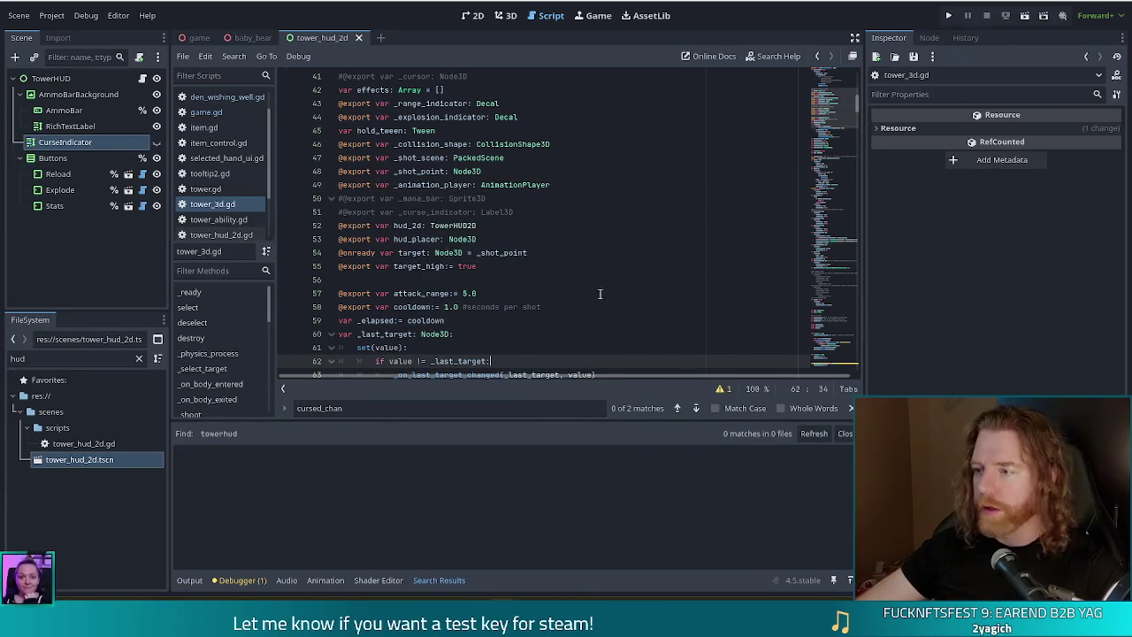
left_click(847, 409)
left_click(844, 434)
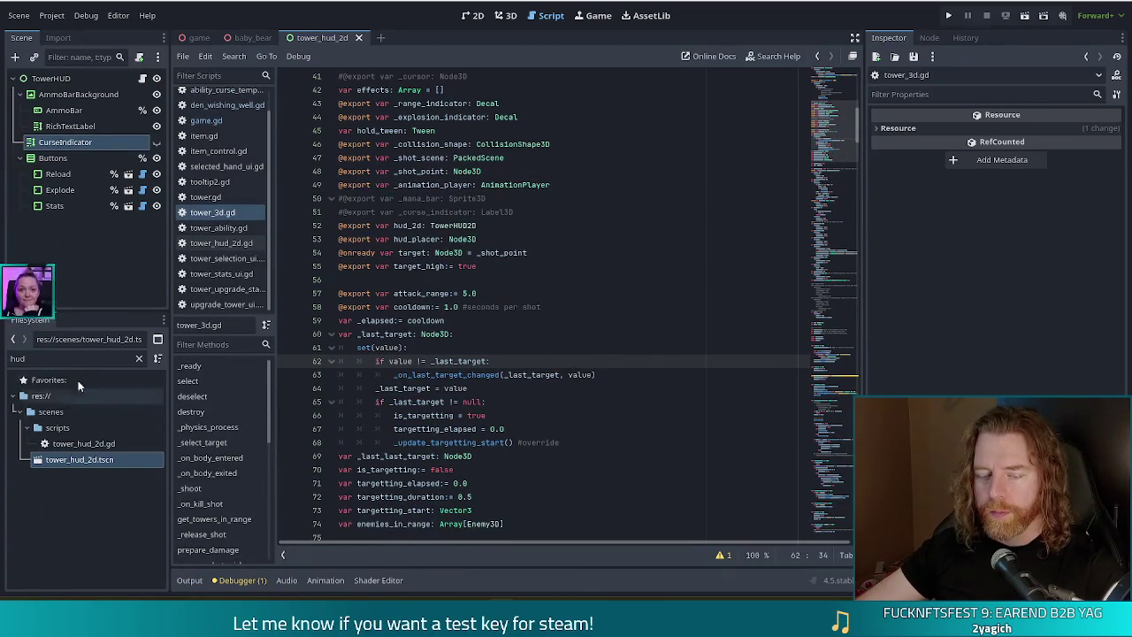
Drop the _2d suffix from the HUD scene file, then from its script file.
left_click(88, 460)
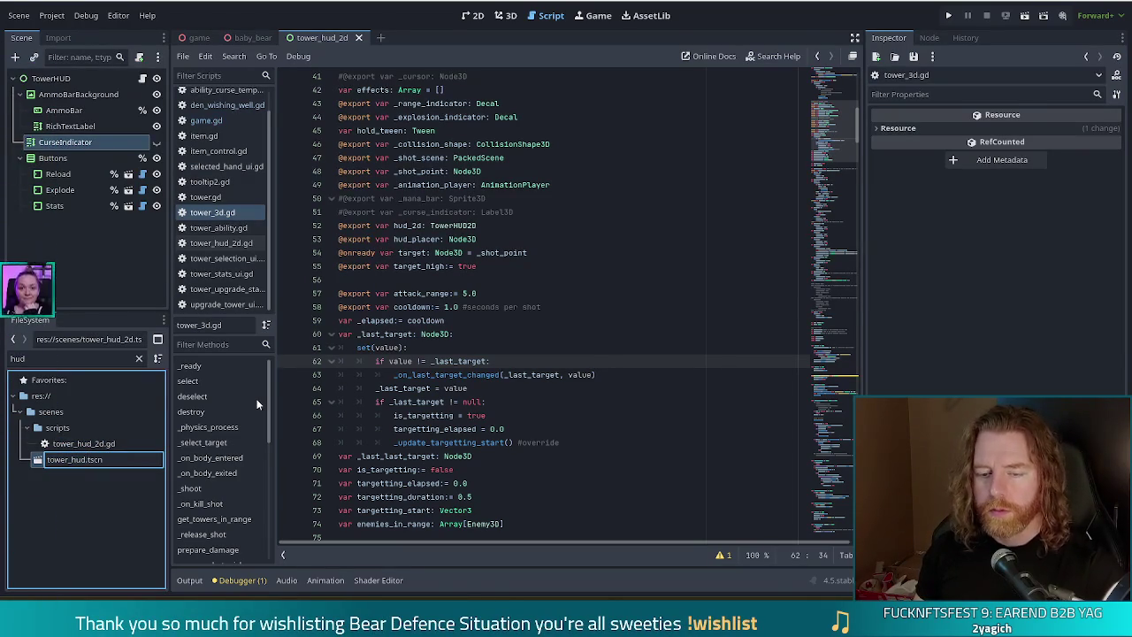
key("Return")
left_click(95, 445)
key("F2")
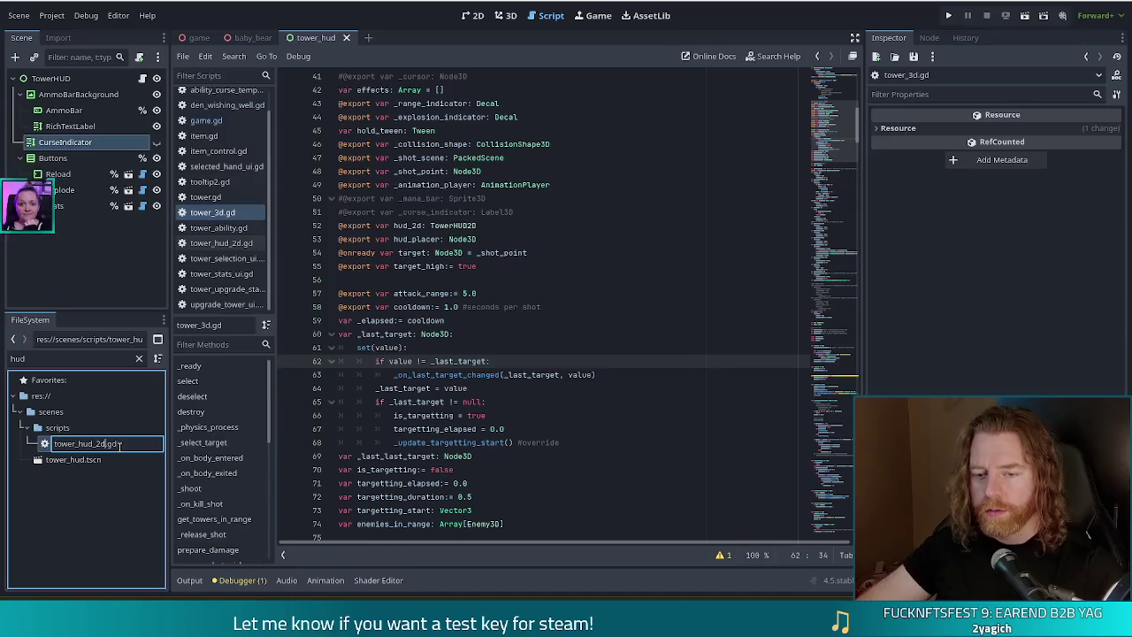
key("Return")
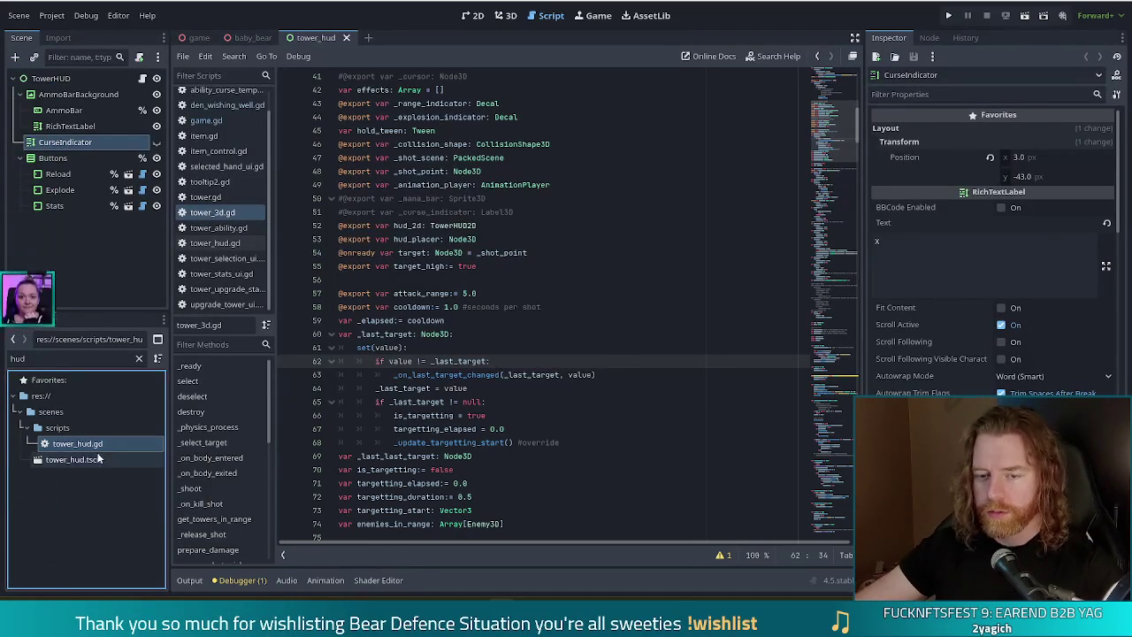
Search for towerhud2d and change tower_hud.gd's class_name from TowerHUD2D to TowerHUD.
double_click(75, 450)
scroll(566, 245, "up", 15)
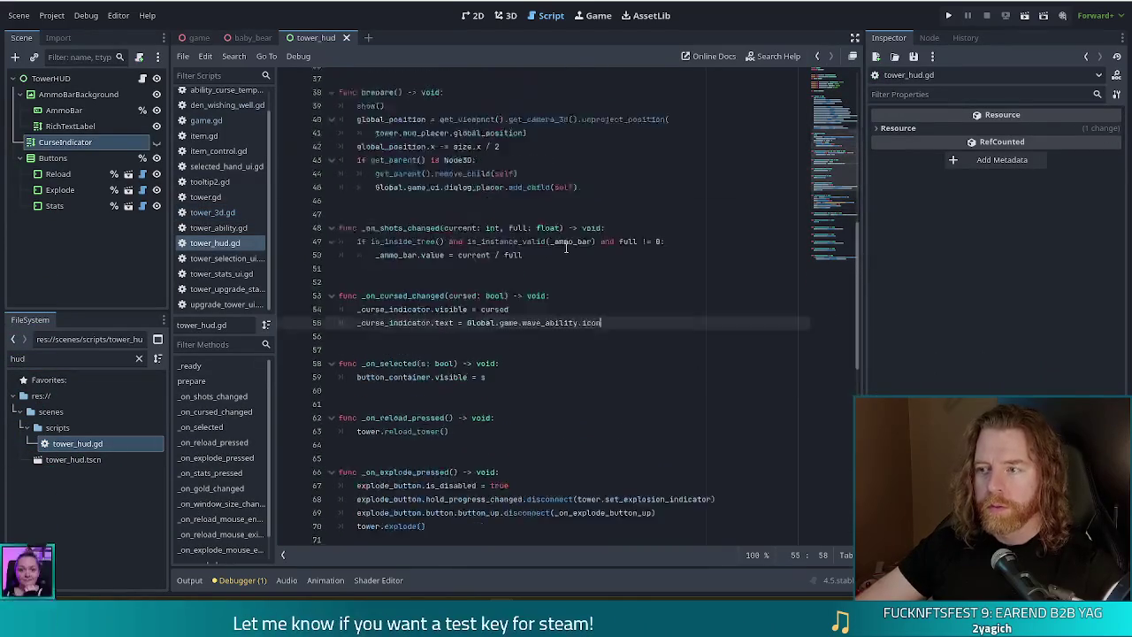
left_click(450, 88)
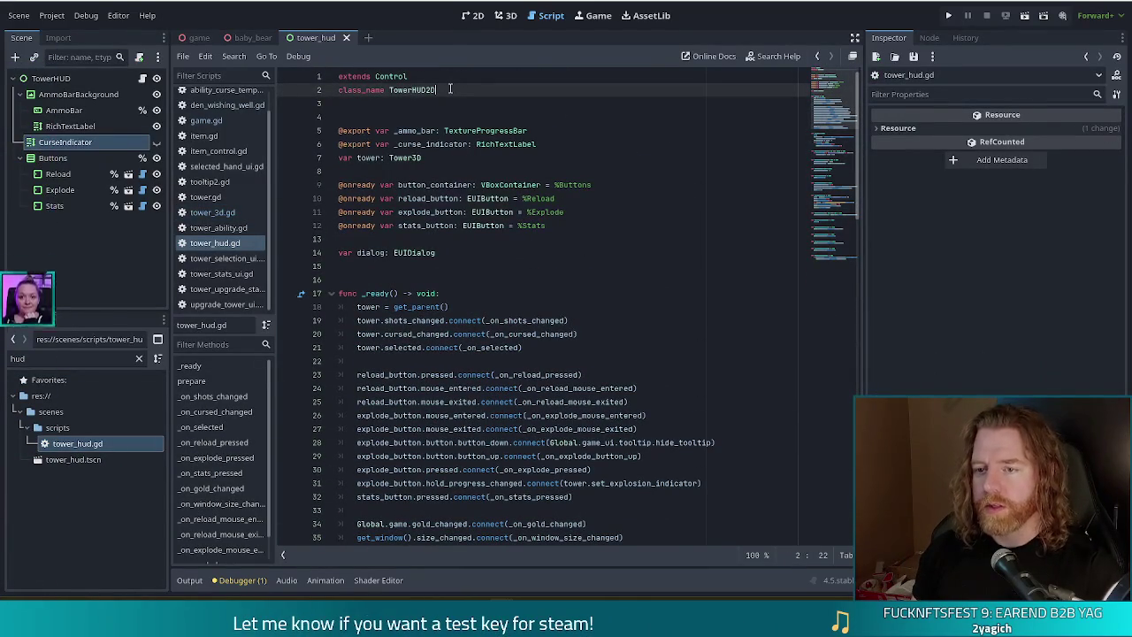
key("ctrl+shift+f")
type("towerhud2d")
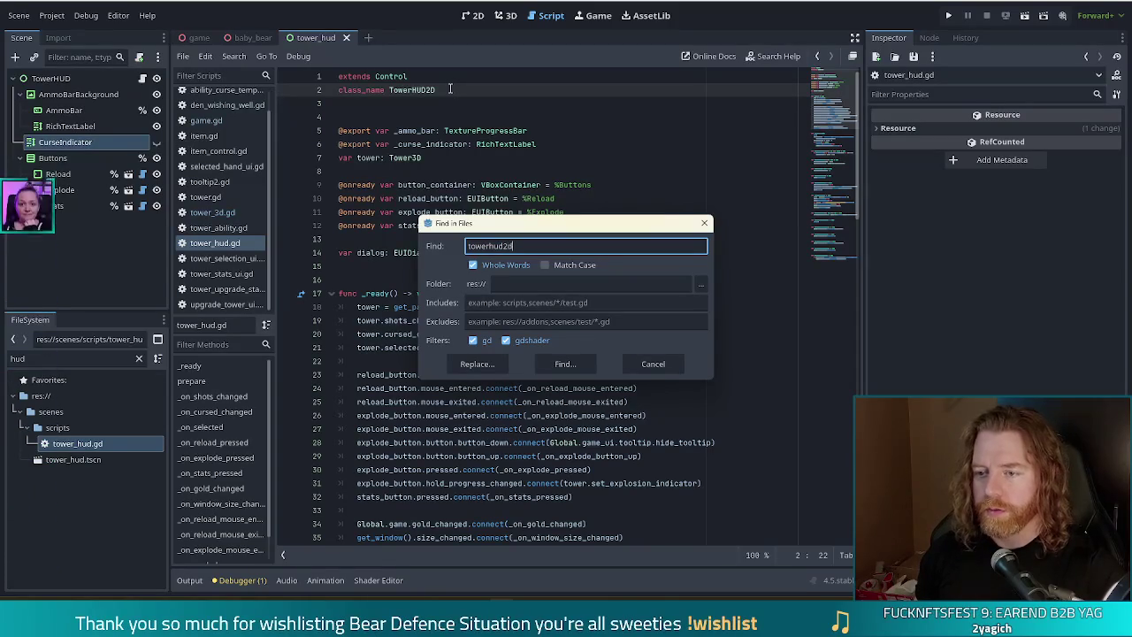
key("Return")
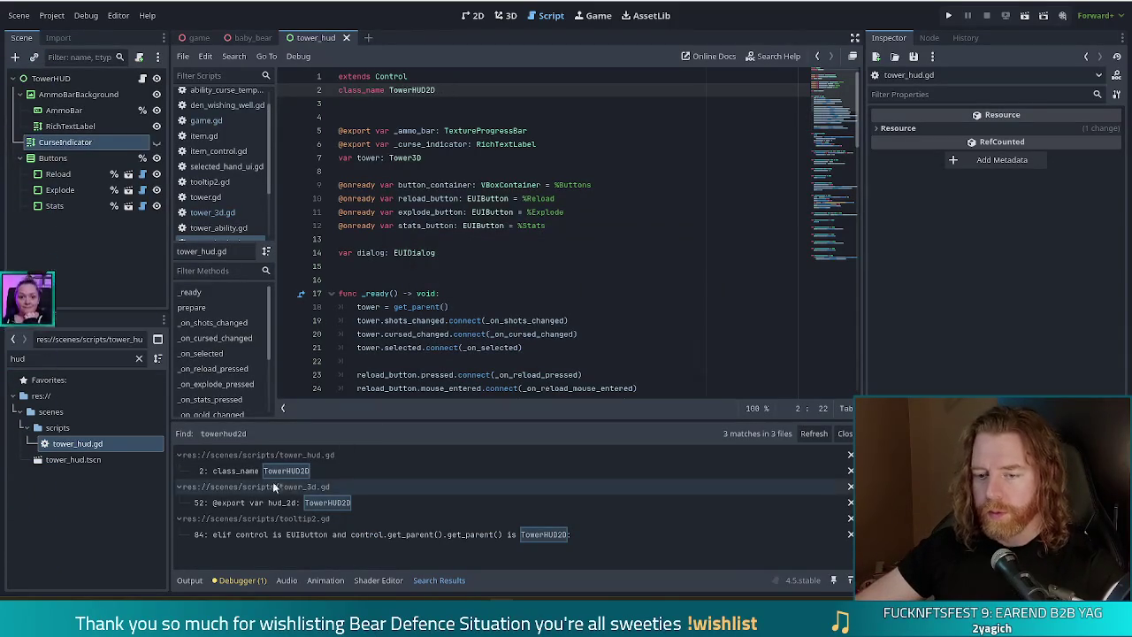
left_click(239, 470)
left_click(486, 91)
key("BackSpace")
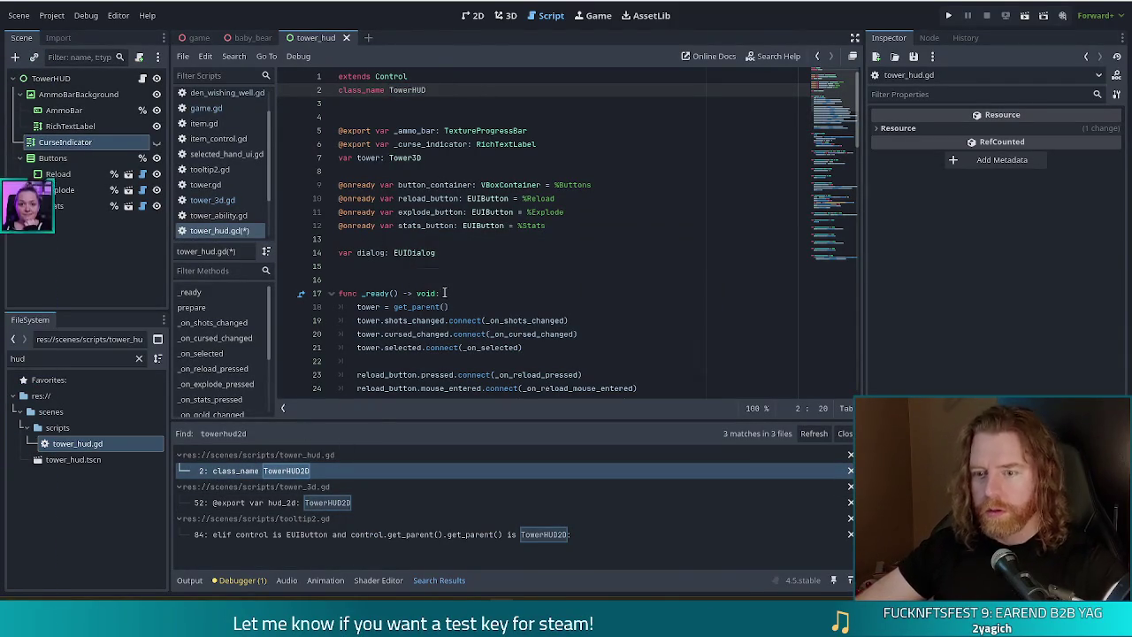
Update the TowerHUD2D references in tower_3d.gd and tooltip2.gd, save, and launch the game.
left_click(328, 502)
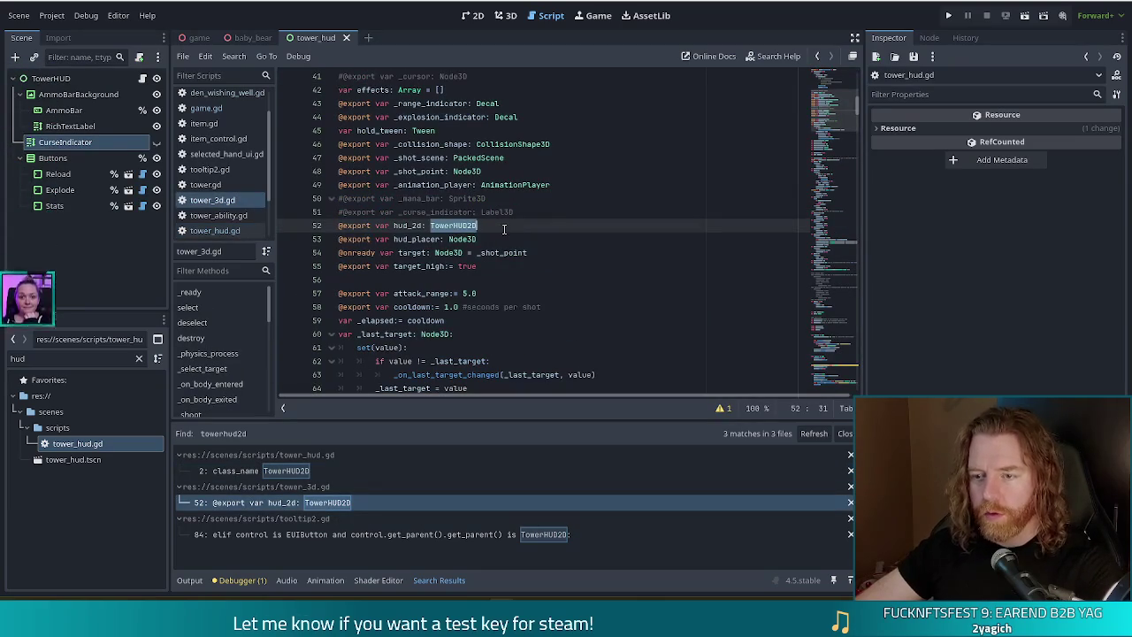
key("BackSpace")
key("BackSpace")
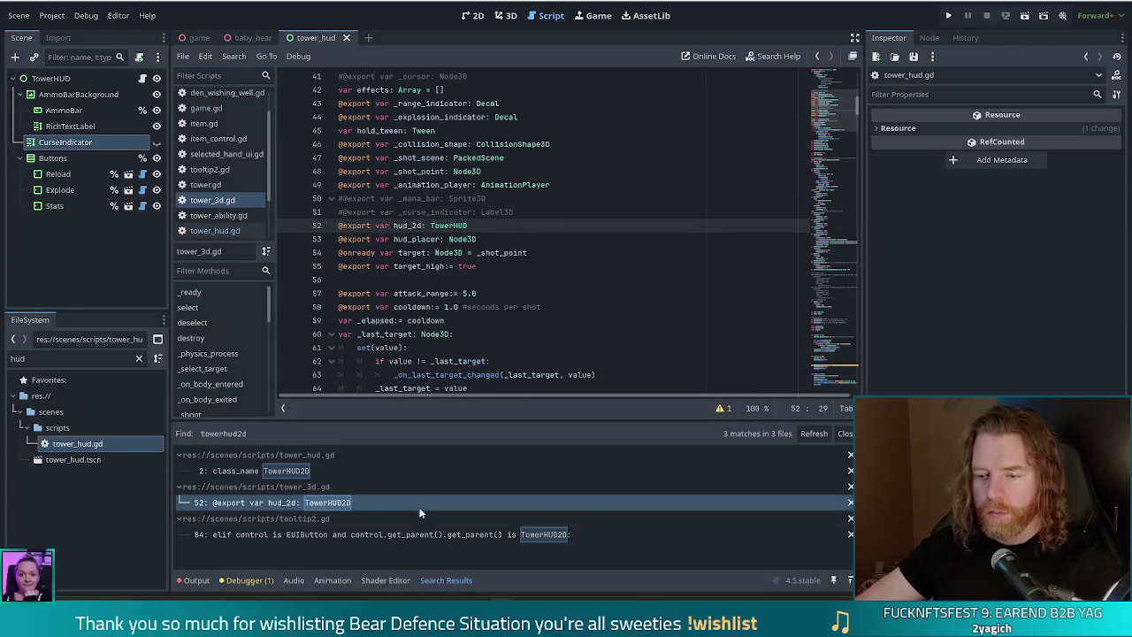
left_click(404, 533)
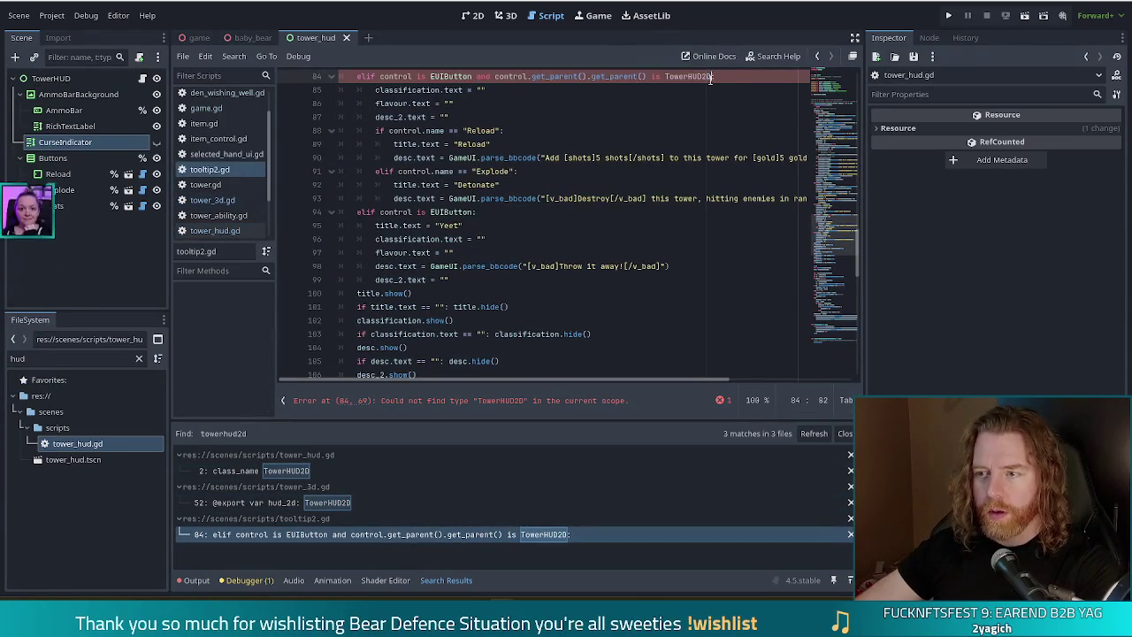
key("ctrl+s")
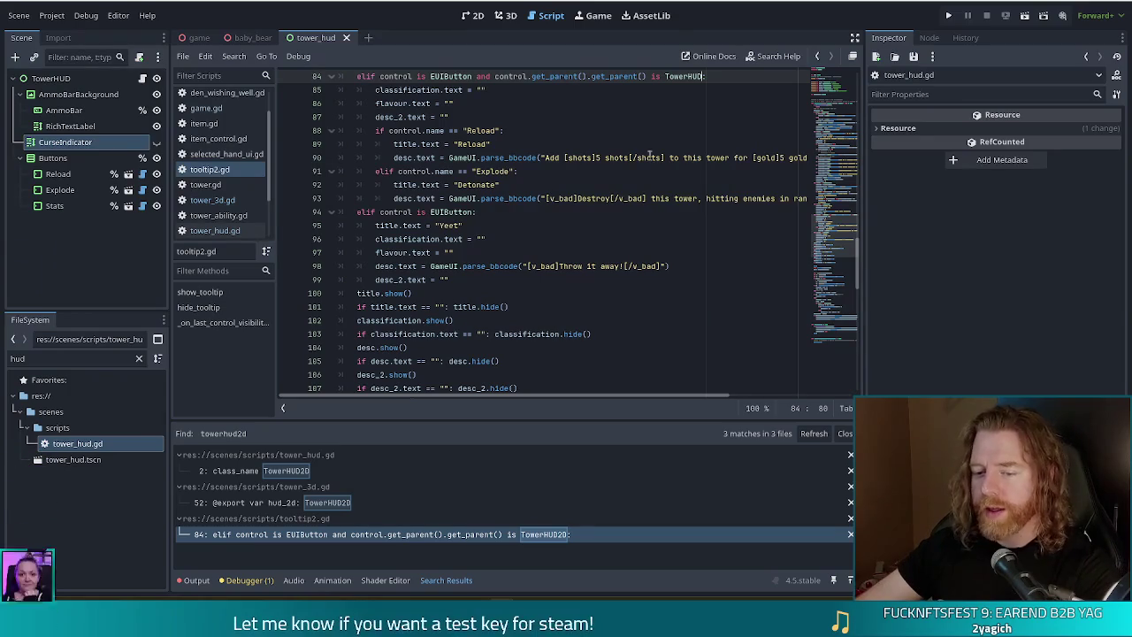
left_click(540, 158)
left_click(520, 184)
left_click(951, 16)
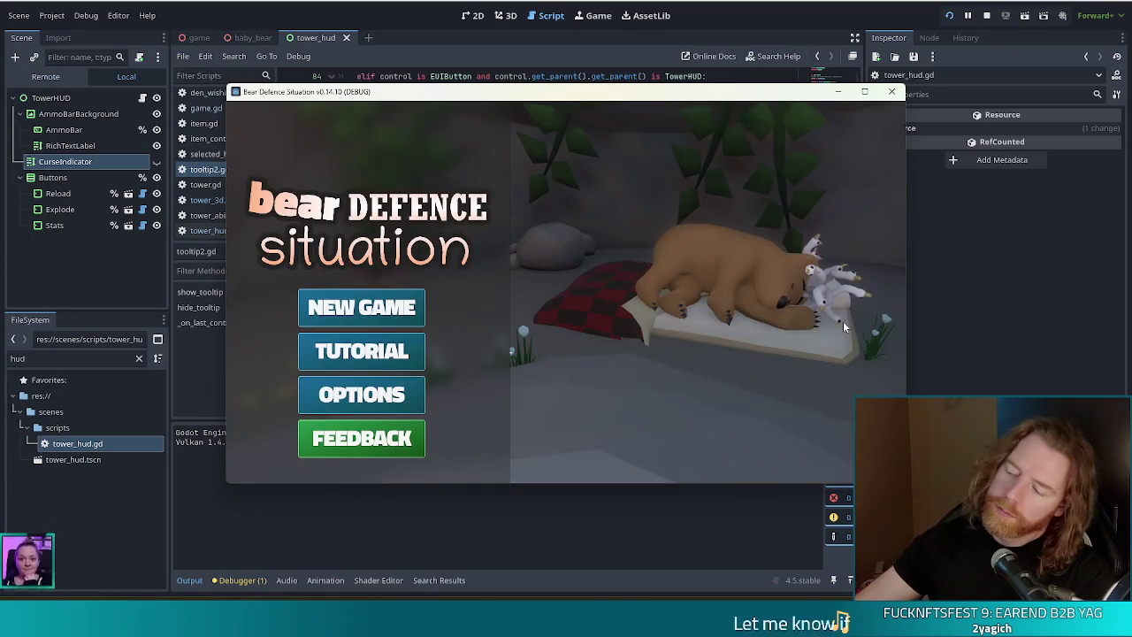
Start a new game, build a Ballista from a pair of Jacks beside the path, and start the wave.
left_click(842, 321)
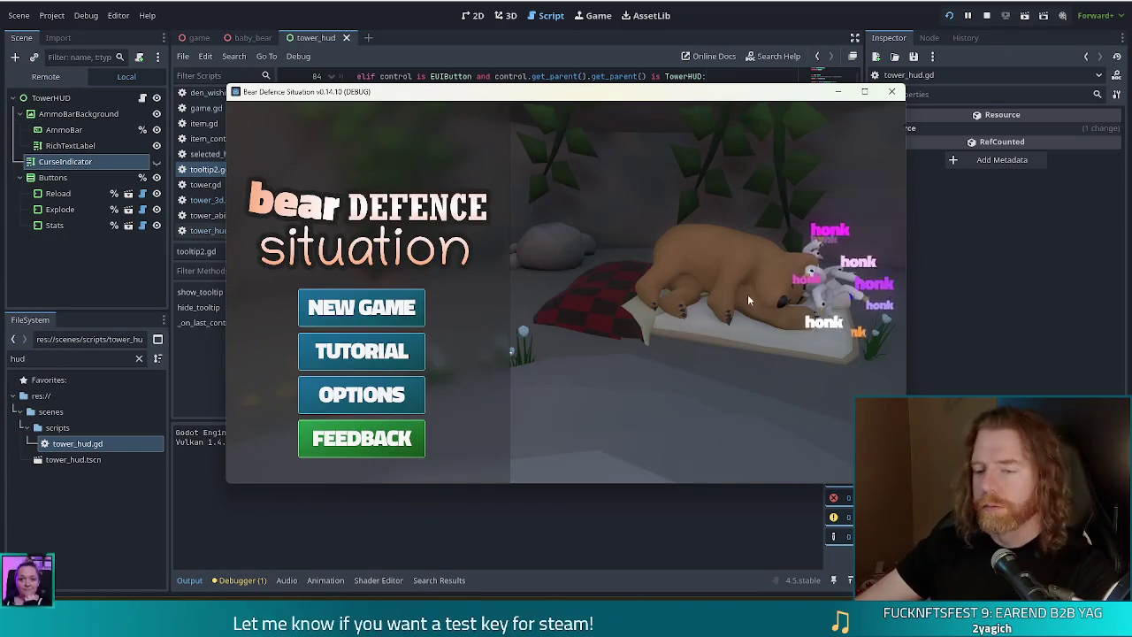
left_click(357, 304)
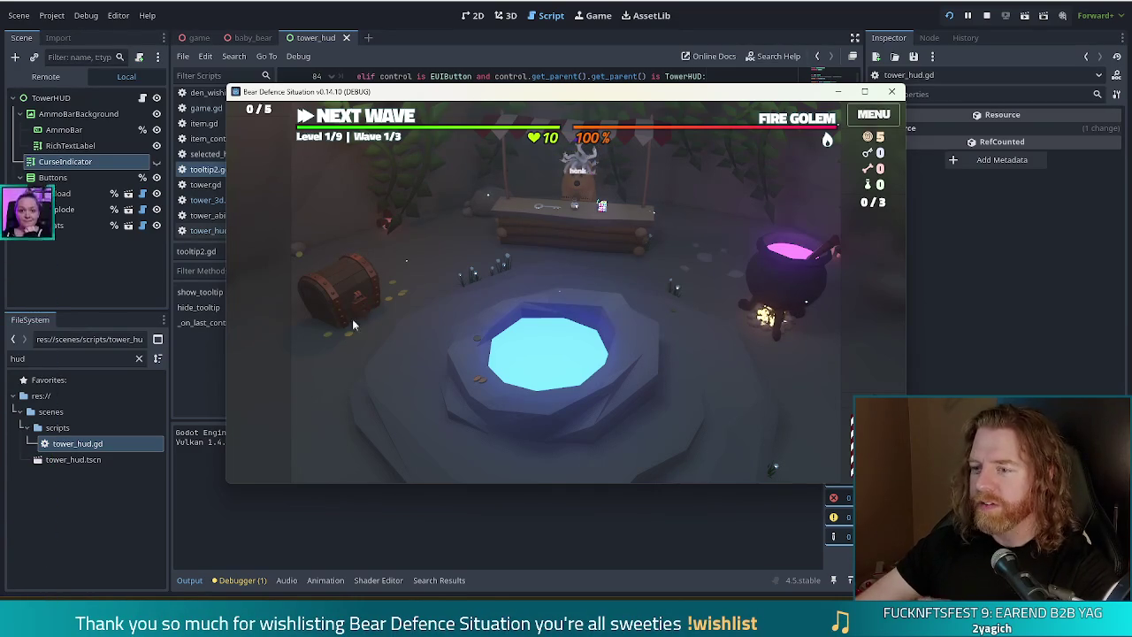
left_click(366, 121)
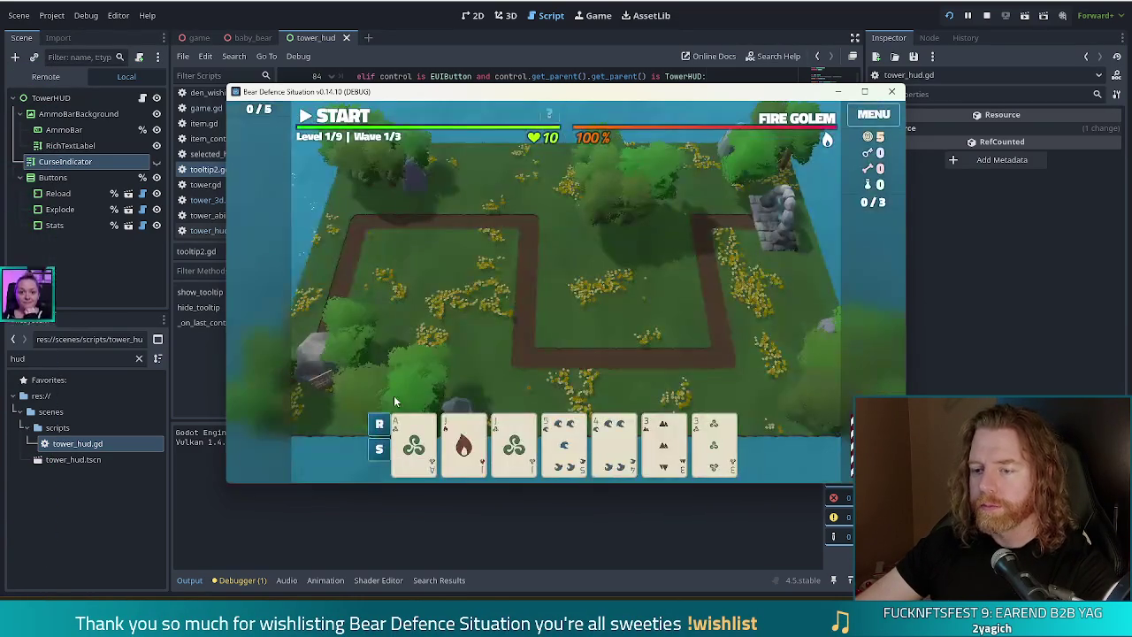
left_click(464, 439)
left_click(514, 440)
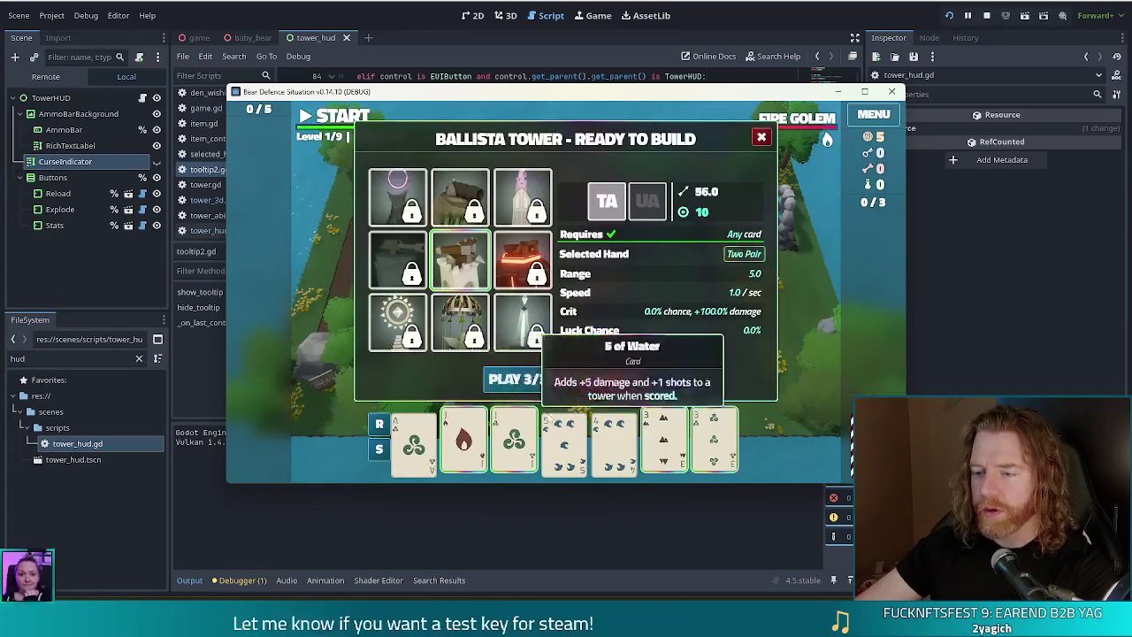
left_click(517, 378)
left_click(664, 312)
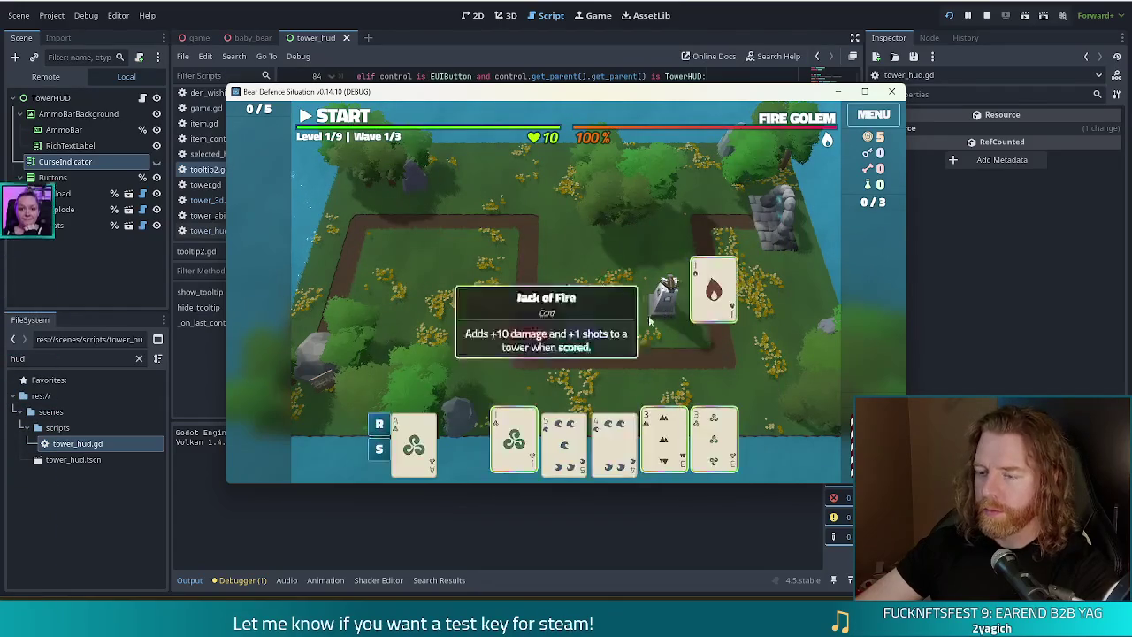
left_click(345, 117)
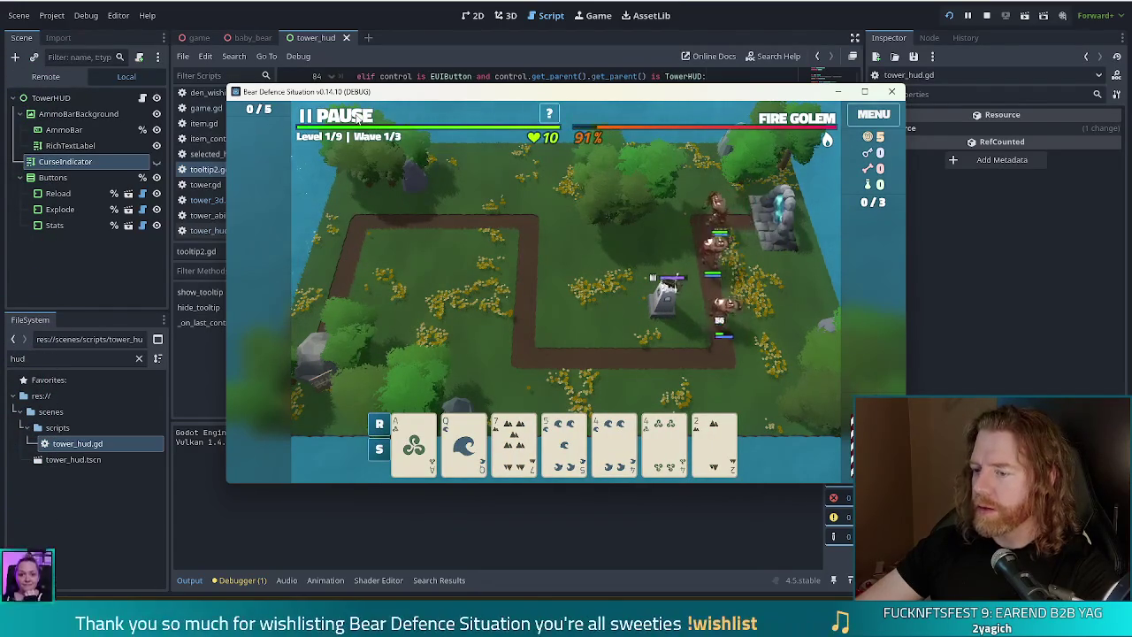
Pause, move the game window aside, and stop the debug run with F8.
left_click(344, 116)
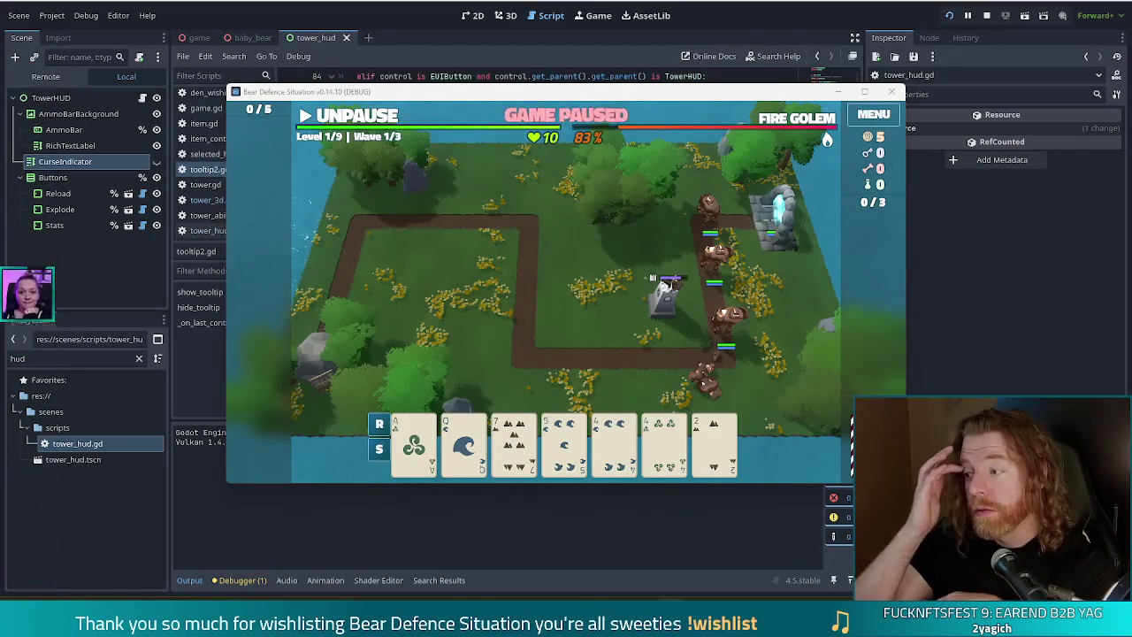
left_click_drag(699, 99, 640, 71)
key("F8")
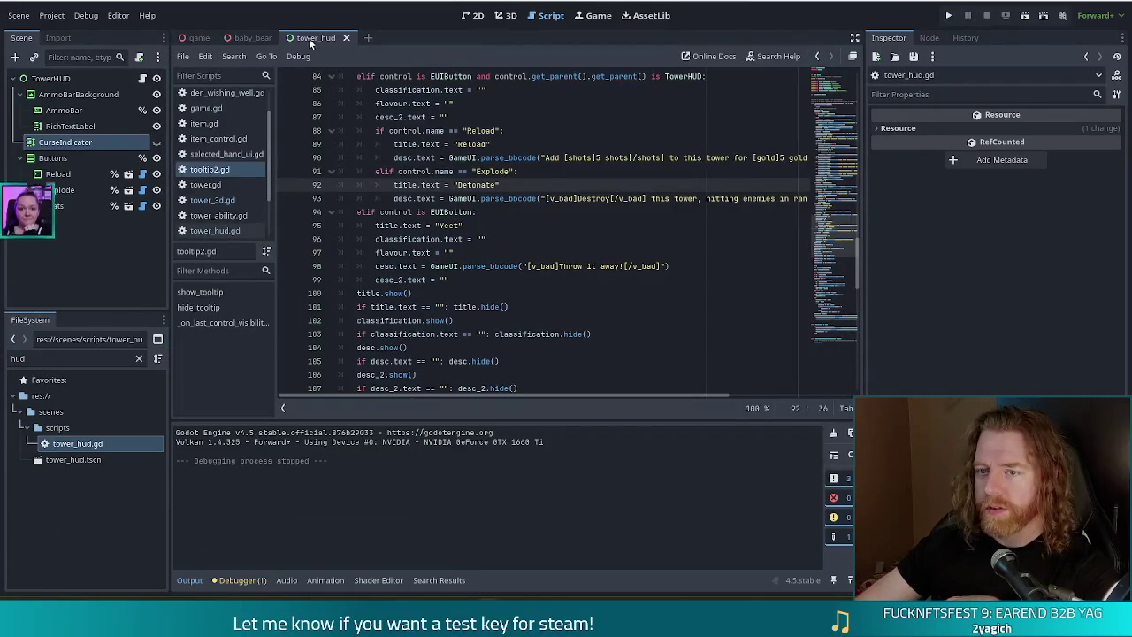
In the tower_hud 2D view, select the Buttons node and bring up Create New Node.
left_click(475, 15)
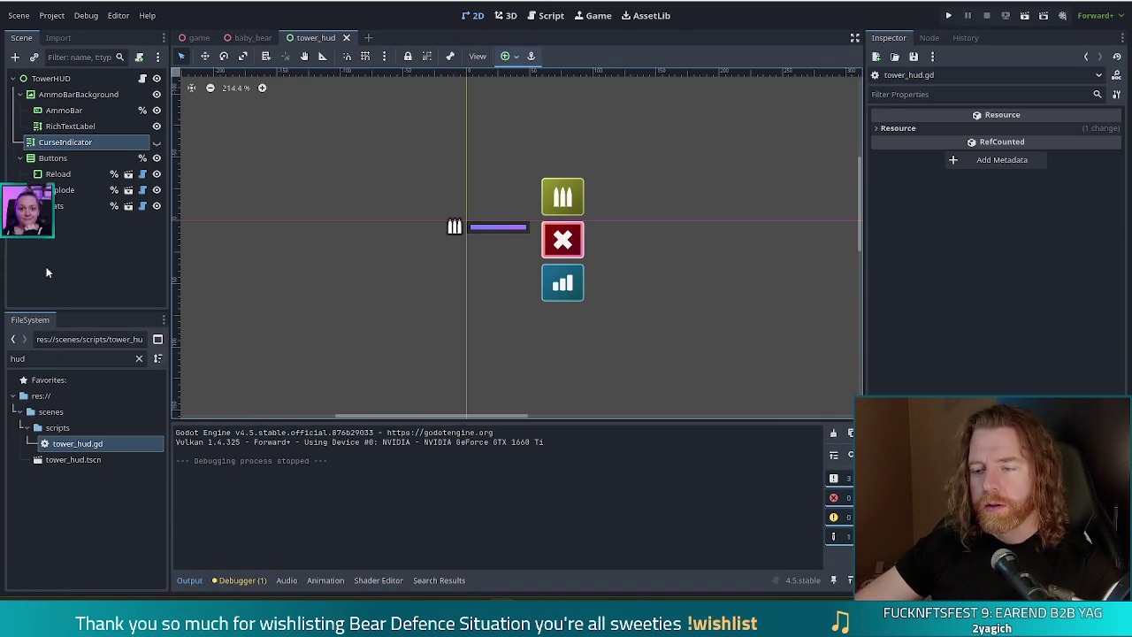
left_click(58, 159)
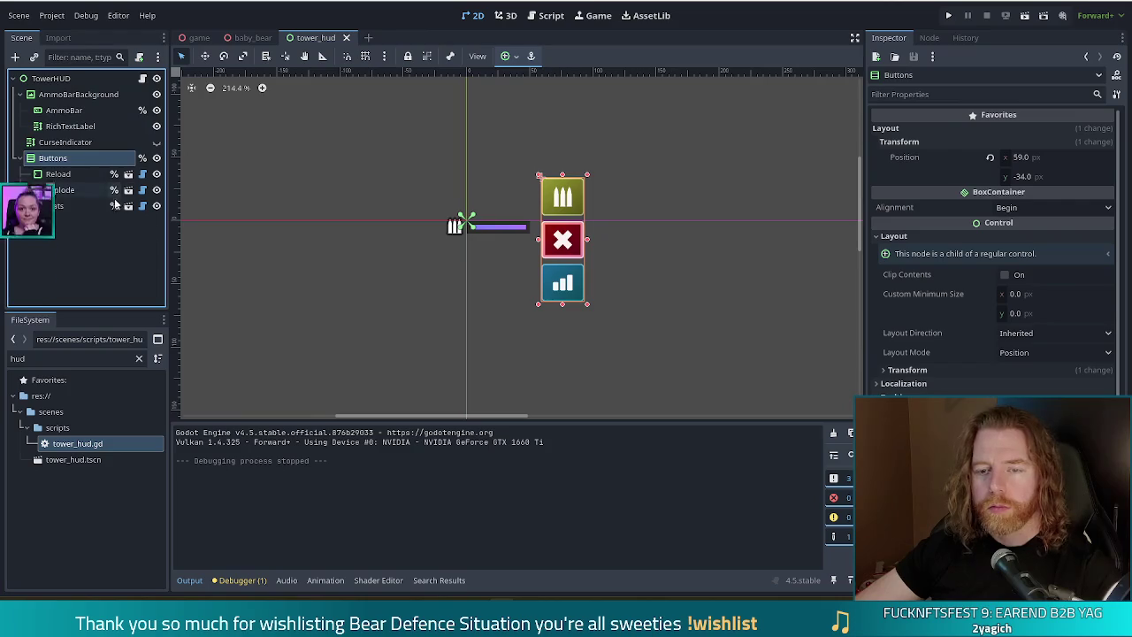
key("ctrl+a")
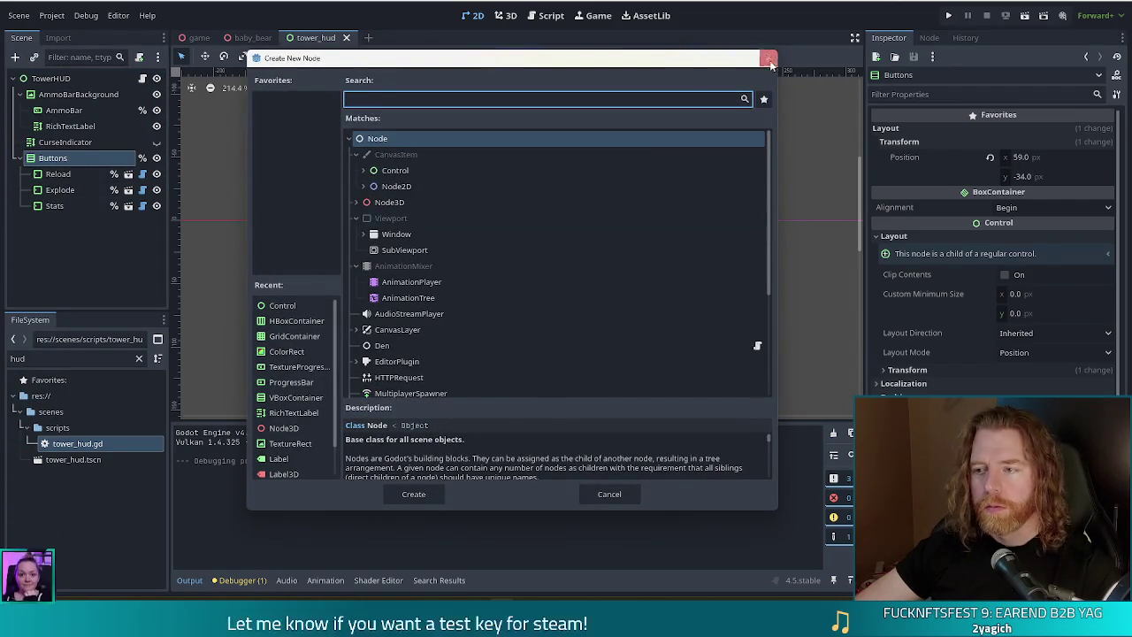
Duplicate CurseIndicator, move the copy under Buttons, and make it visible.
key("Escape")
left_click(67, 142)
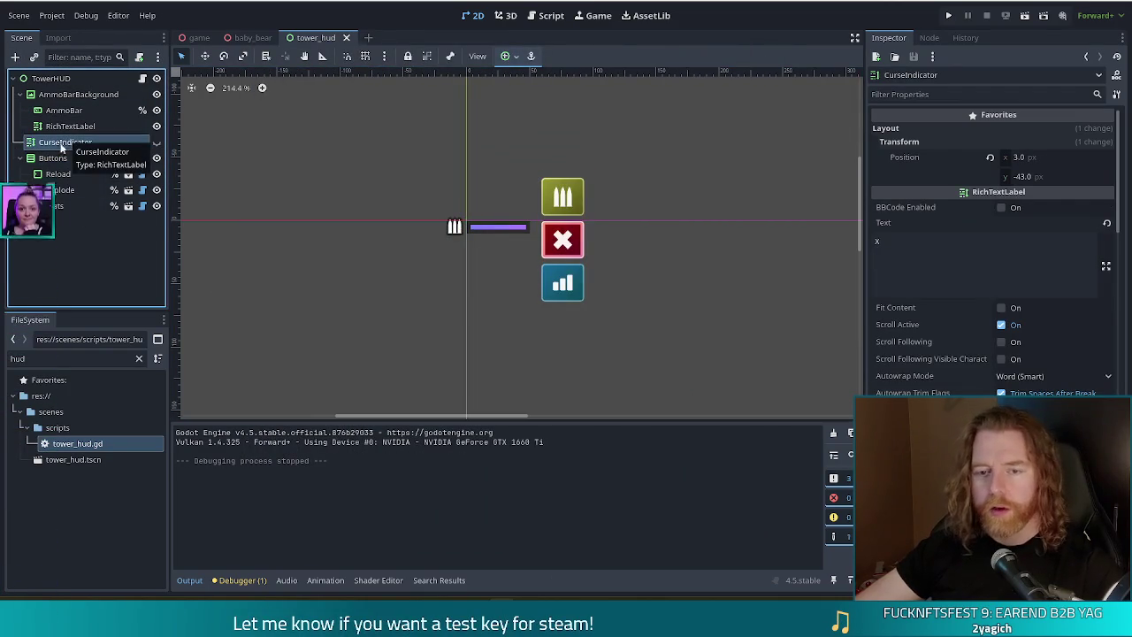
key("ctrl+d")
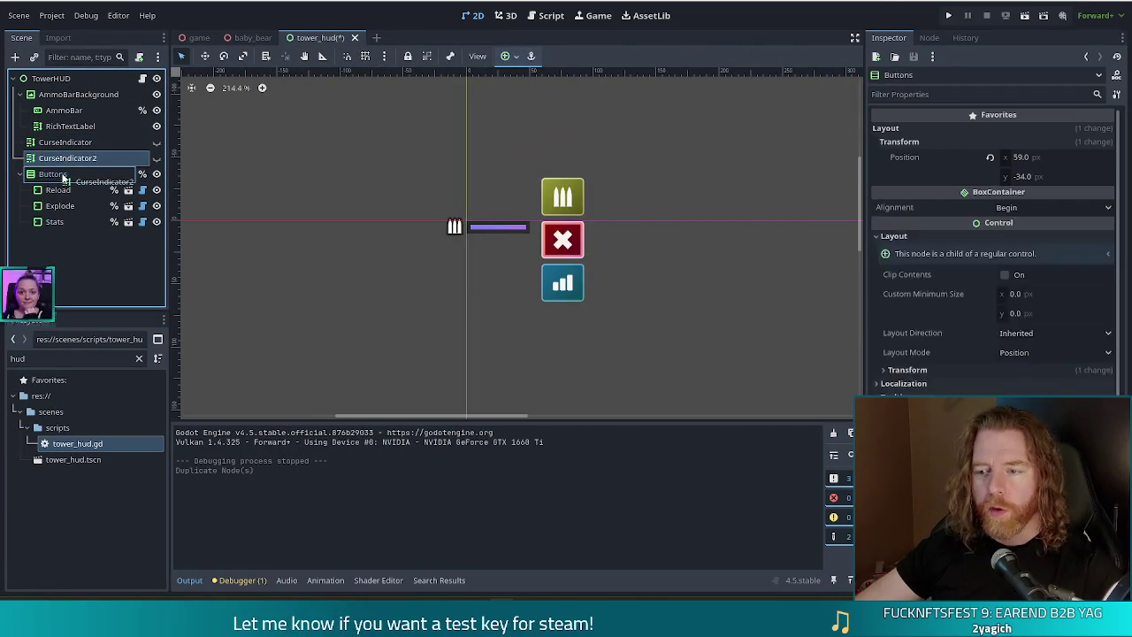
left_click_drag(67, 158, 62, 175)
left_click(157, 222)
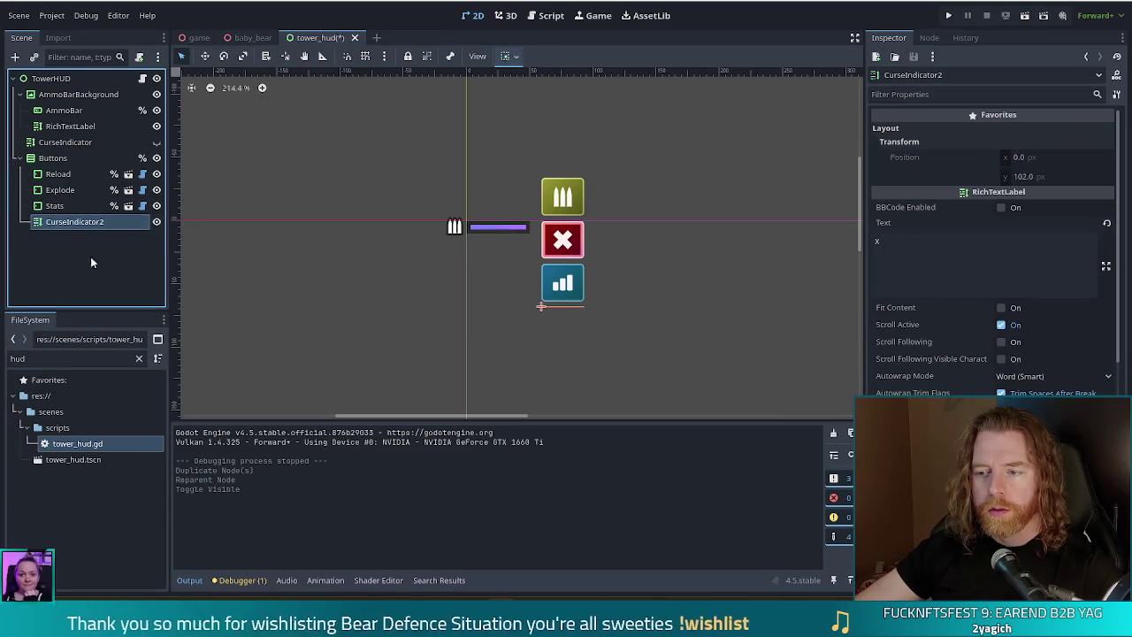
Rename the copy to HandIndicator, move it above Reload, tidy its text, and save.
double_click(85, 228)
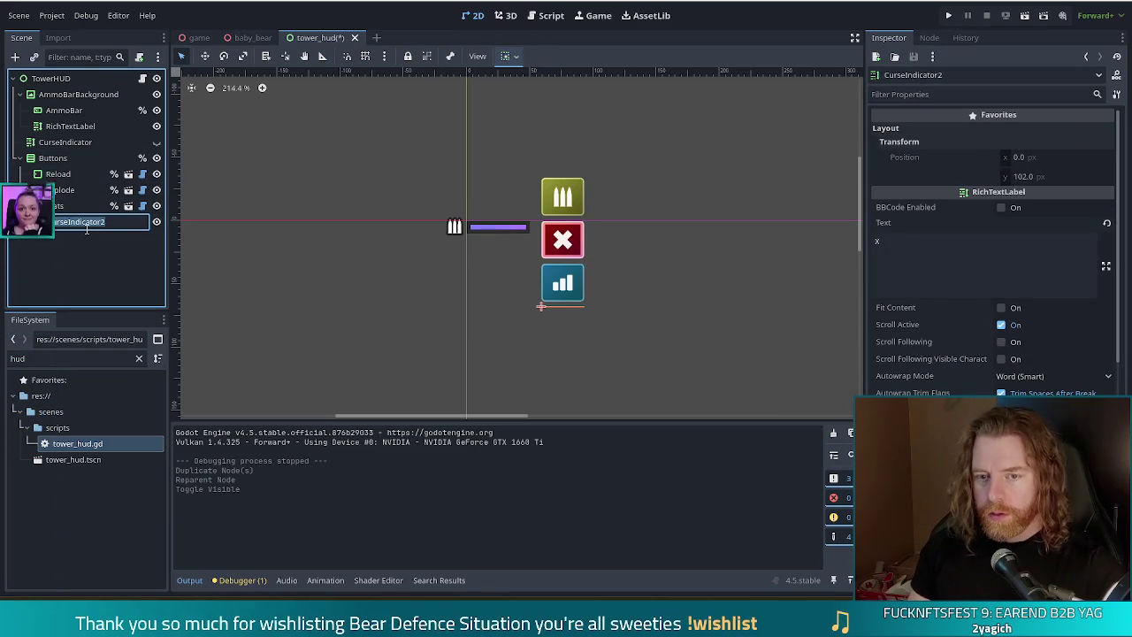
type("HandIndica")
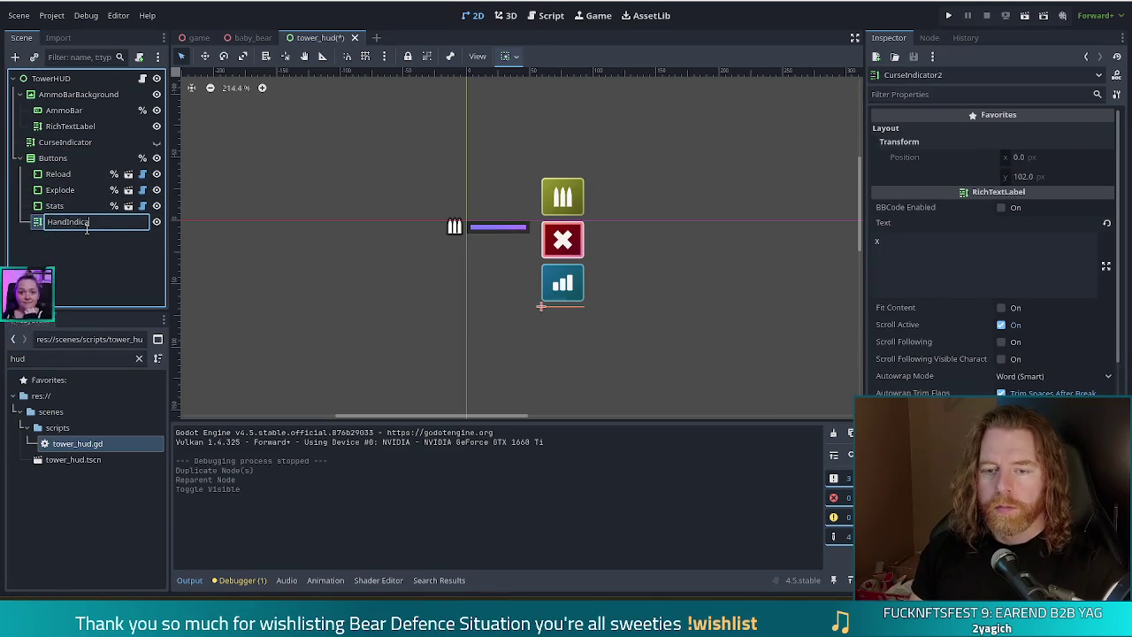
type("tor")
key("Return")
left_click_drag(85, 223, 76, 171)
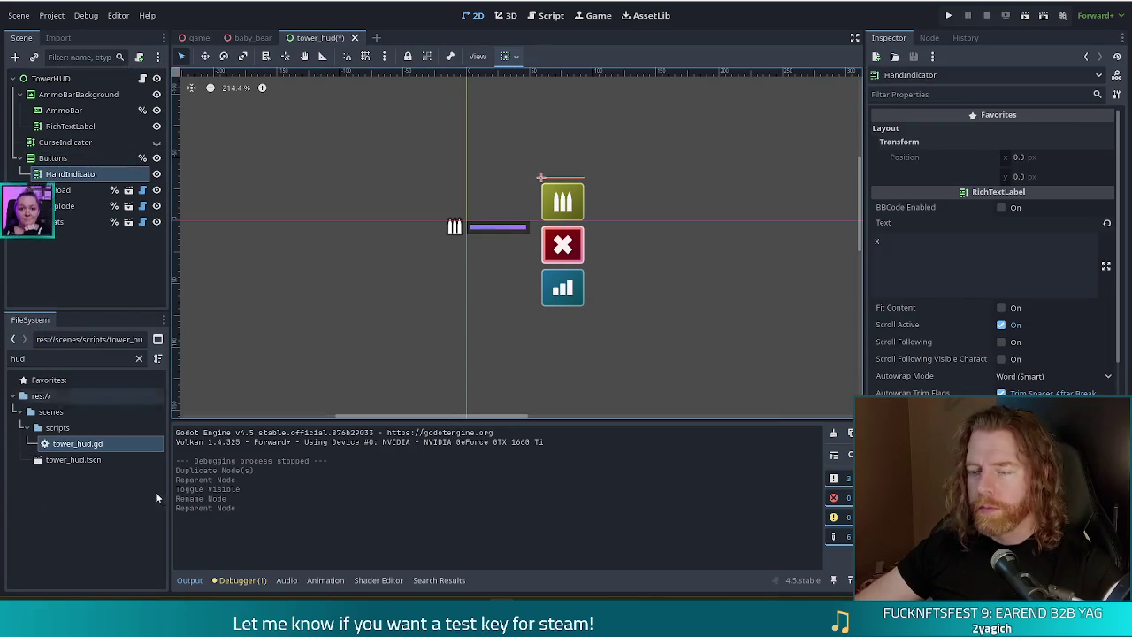
left_click(958, 254)
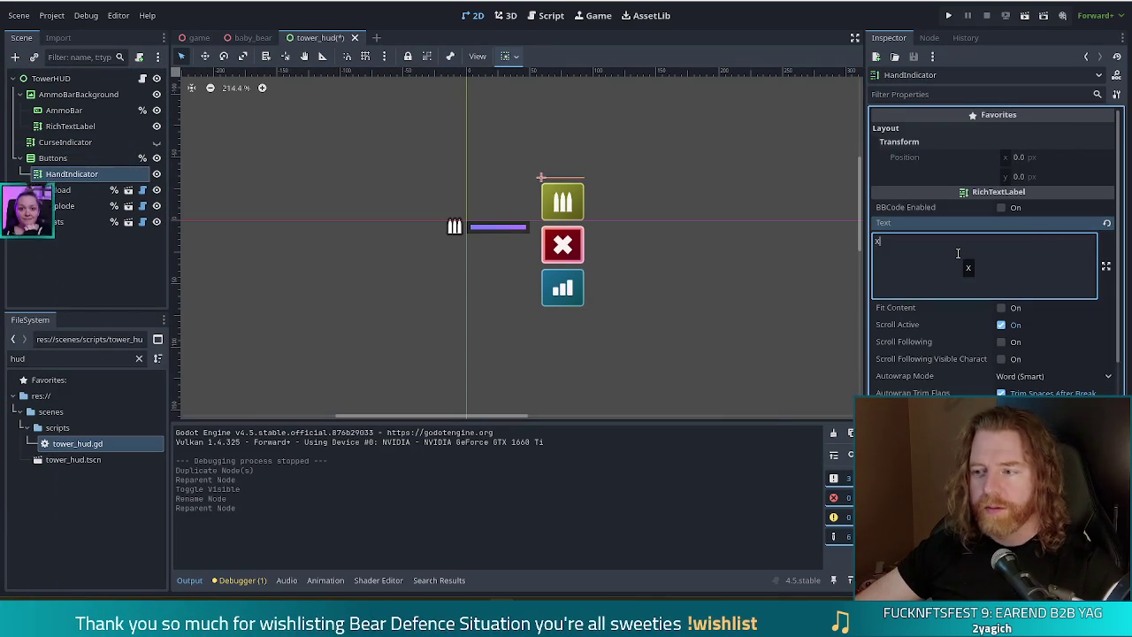
key("BackSpace")
key("BackSpace")
key("BackSpace")
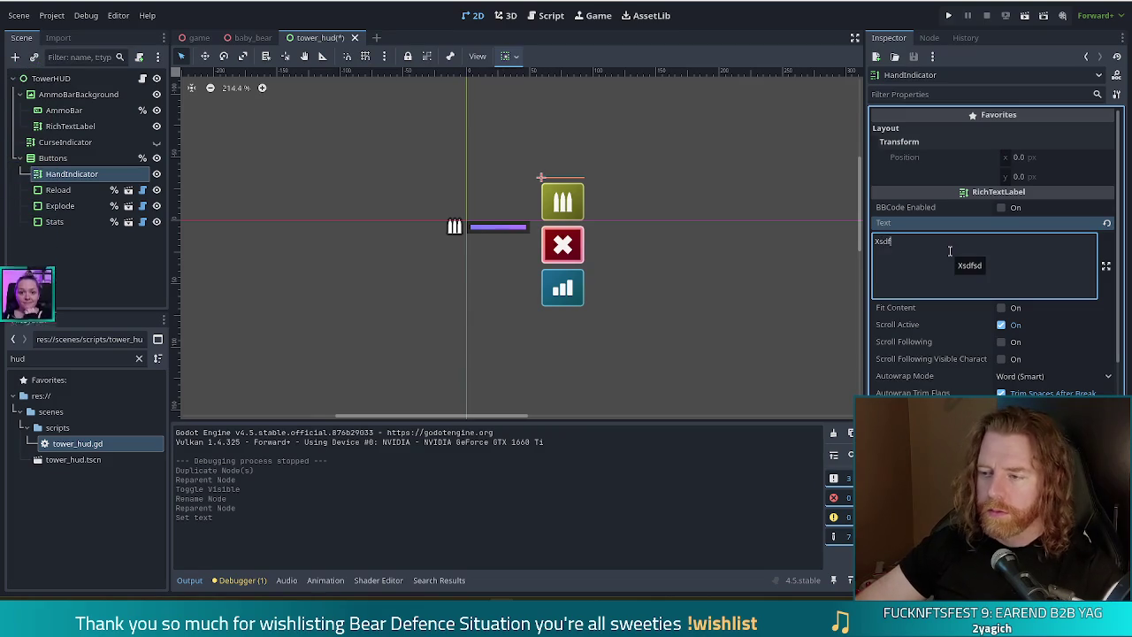
key("ctrl+s")
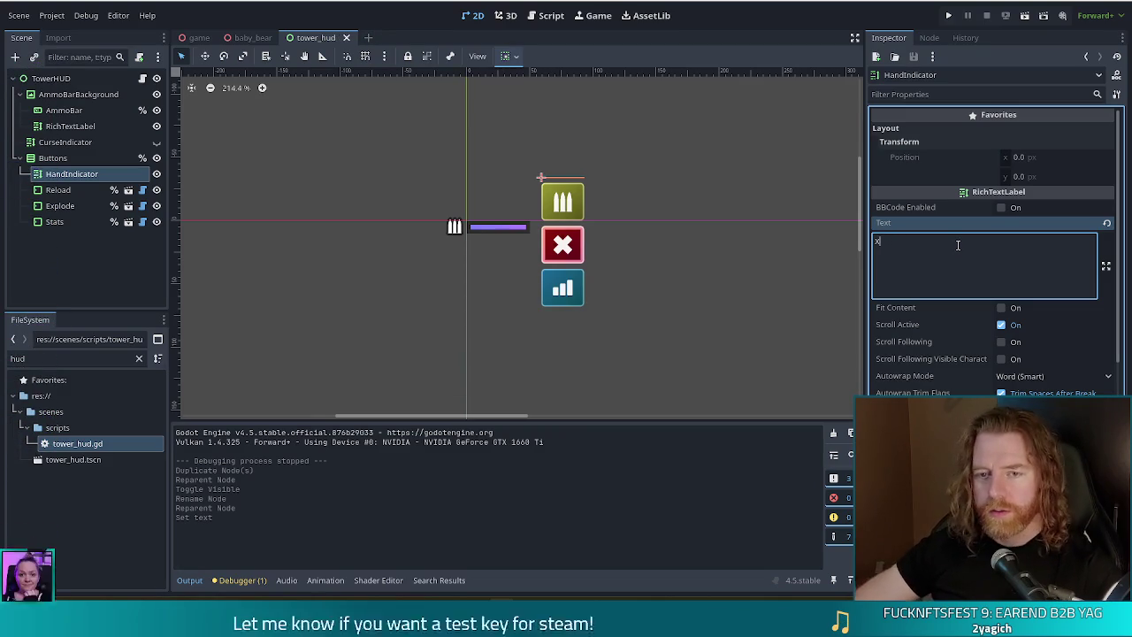
left_click(79, 142)
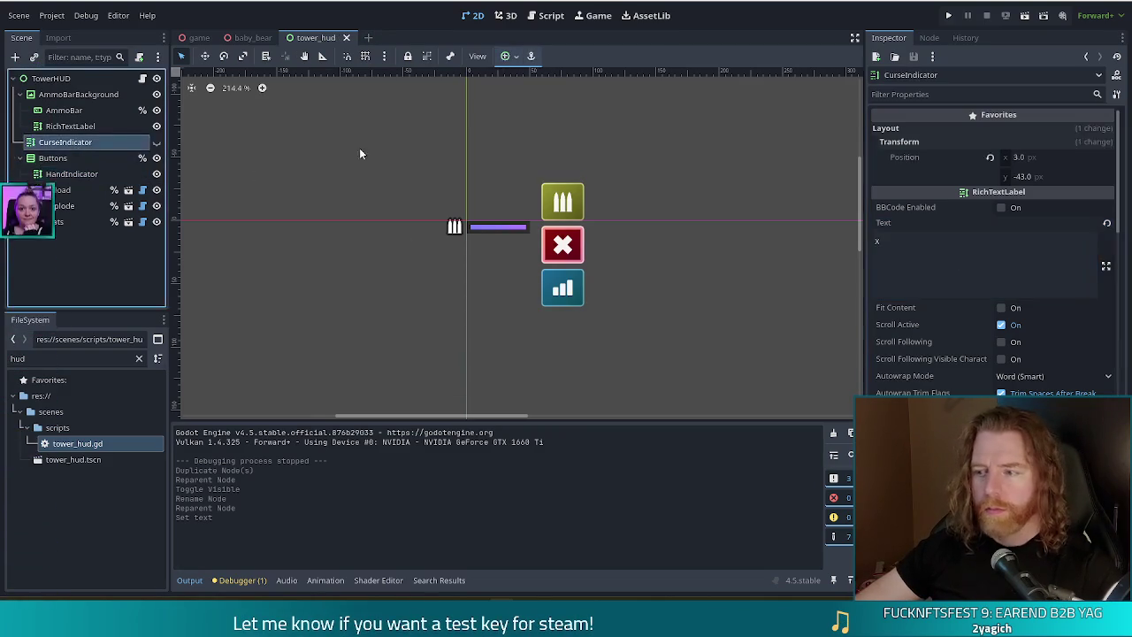
Set HandIndicator's Autowrap Mode to Off and enable Fit Content.
scroll(920, 331, "down", 6)
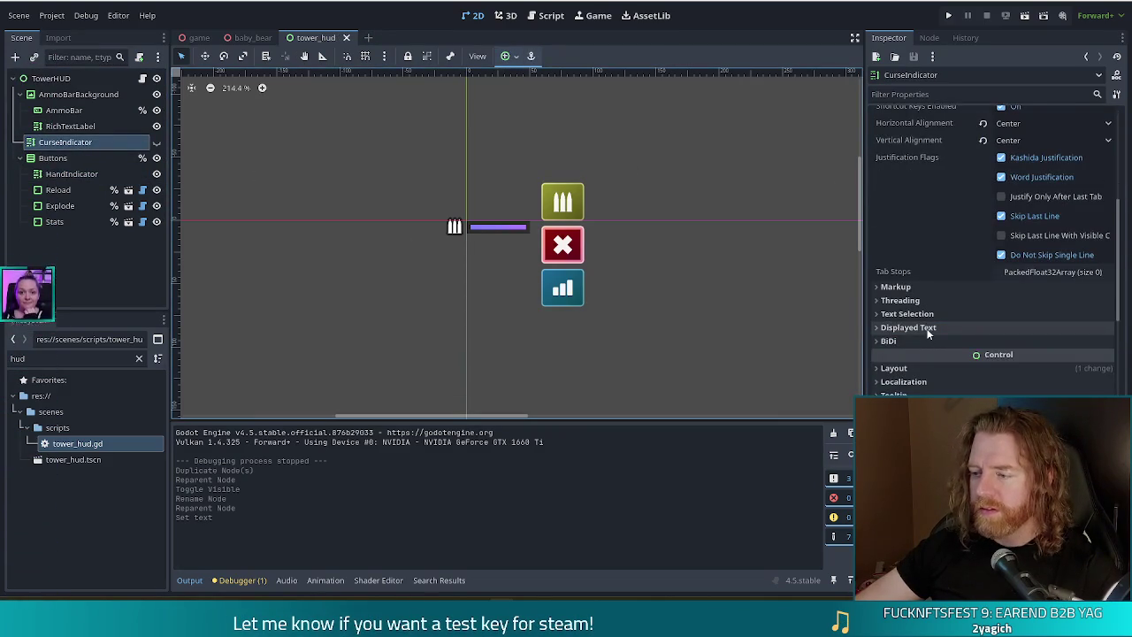
scroll(927, 333, "down", 3)
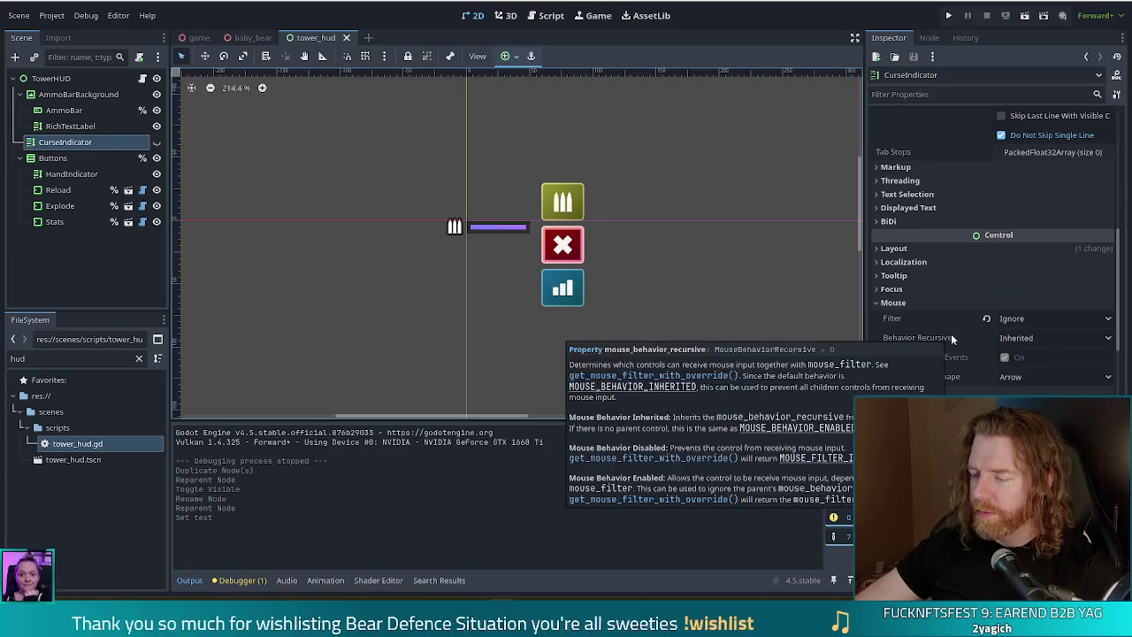
left_click(58, 174)
scroll(931, 326, "down", 5)
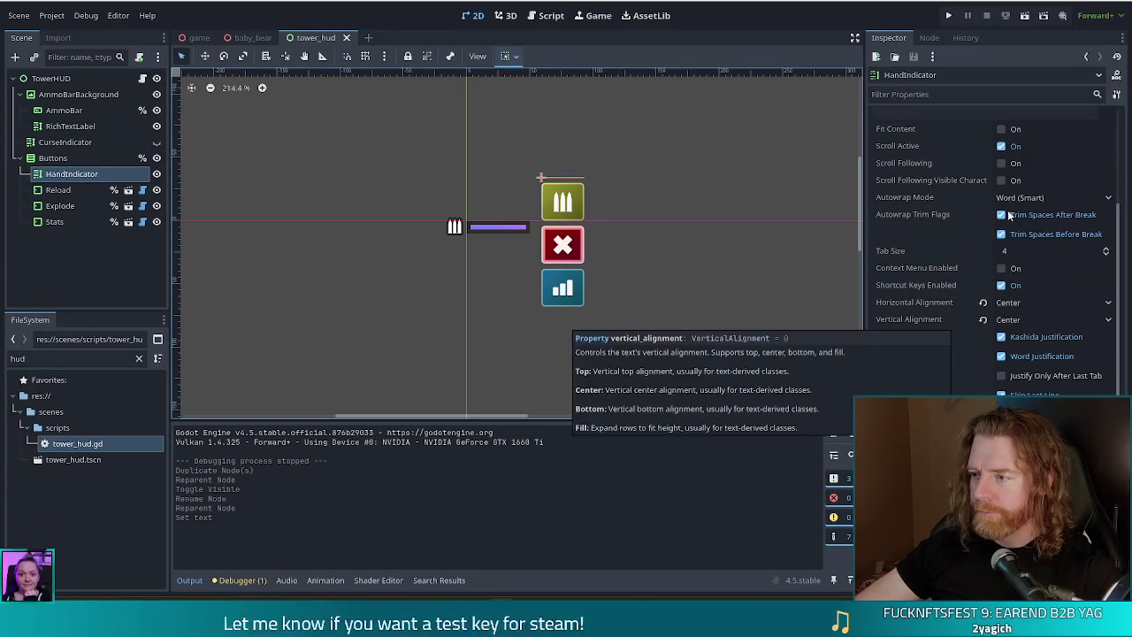
left_click(1017, 197)
left_click(1016, 216)
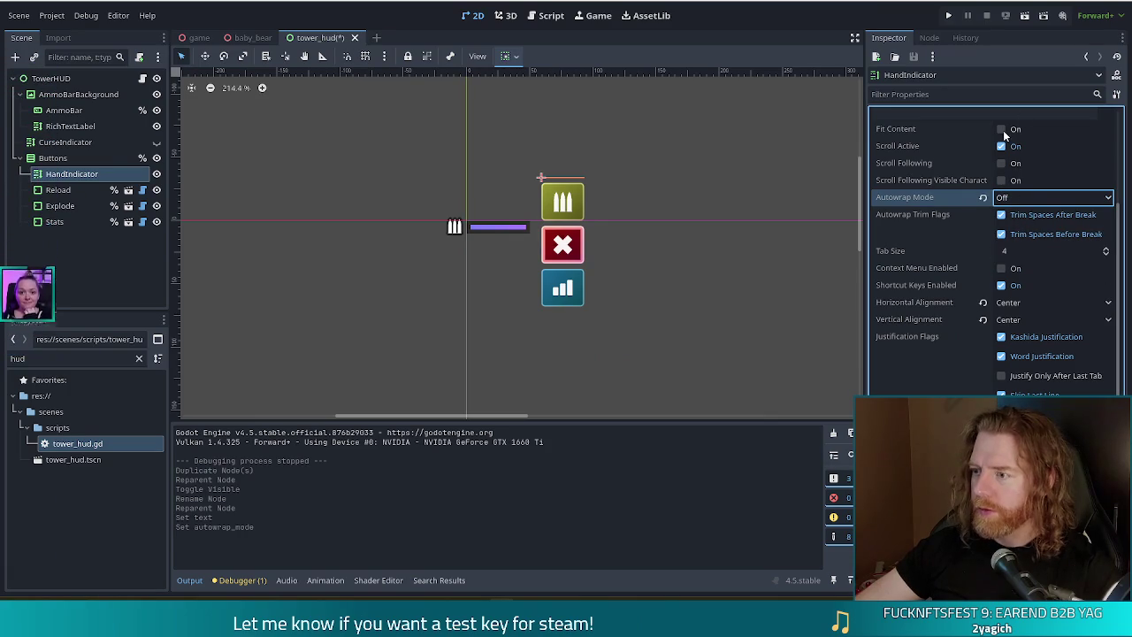
left_click(1002, 130)
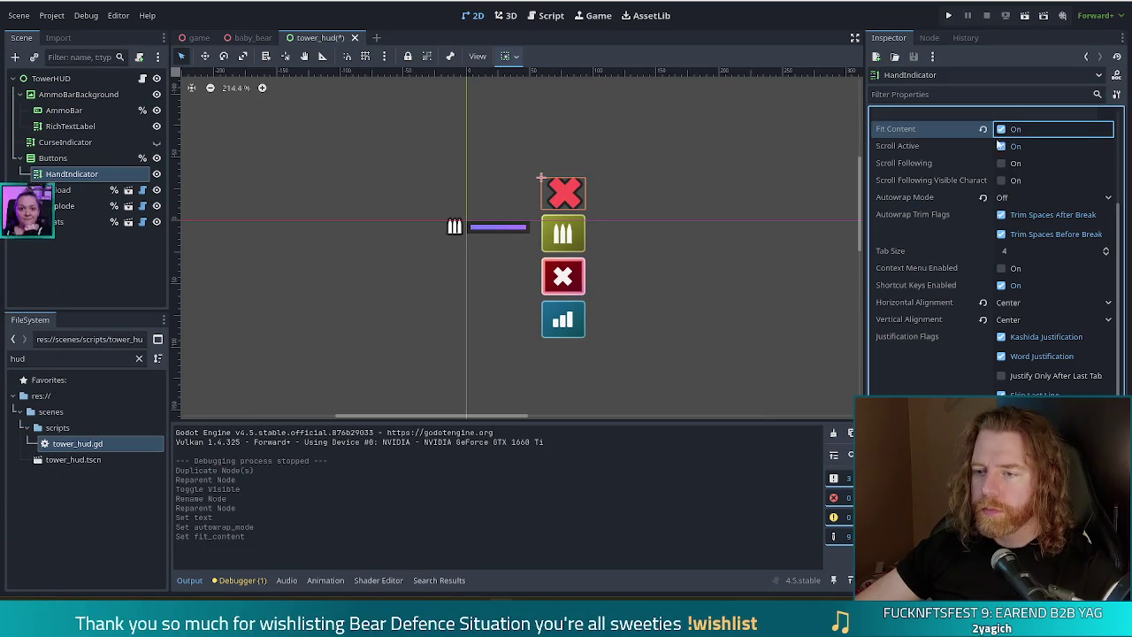
Tint HandIndicator white, adjust its size, and review the white X above the HUD buttons.
scroll(995, 248, "down", 5)
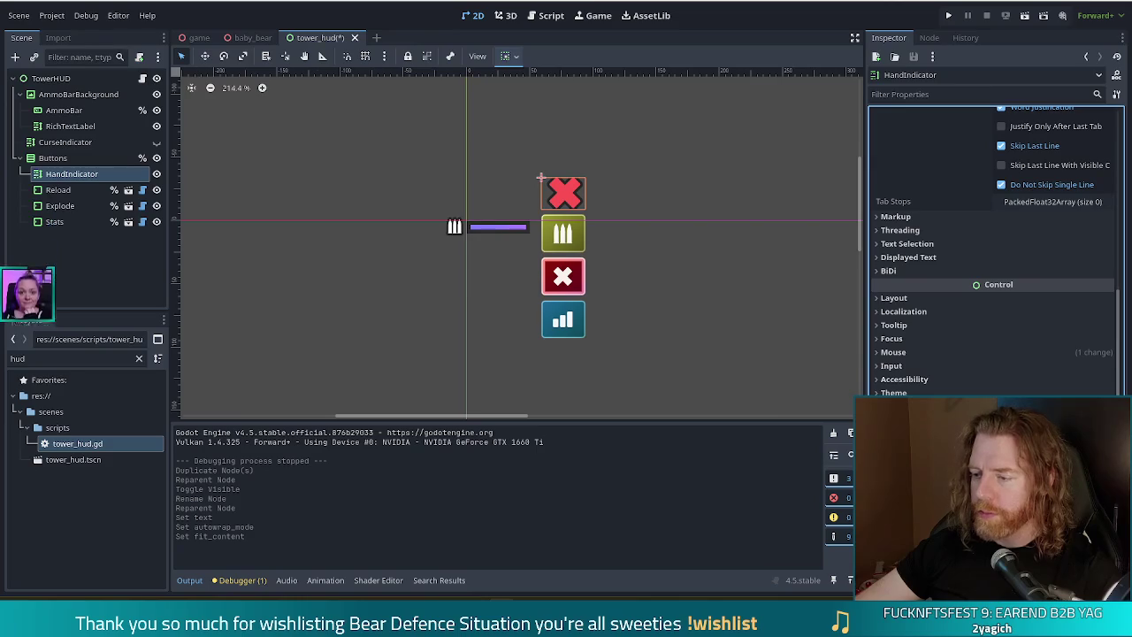
scroll(969, 286, "up", 4)
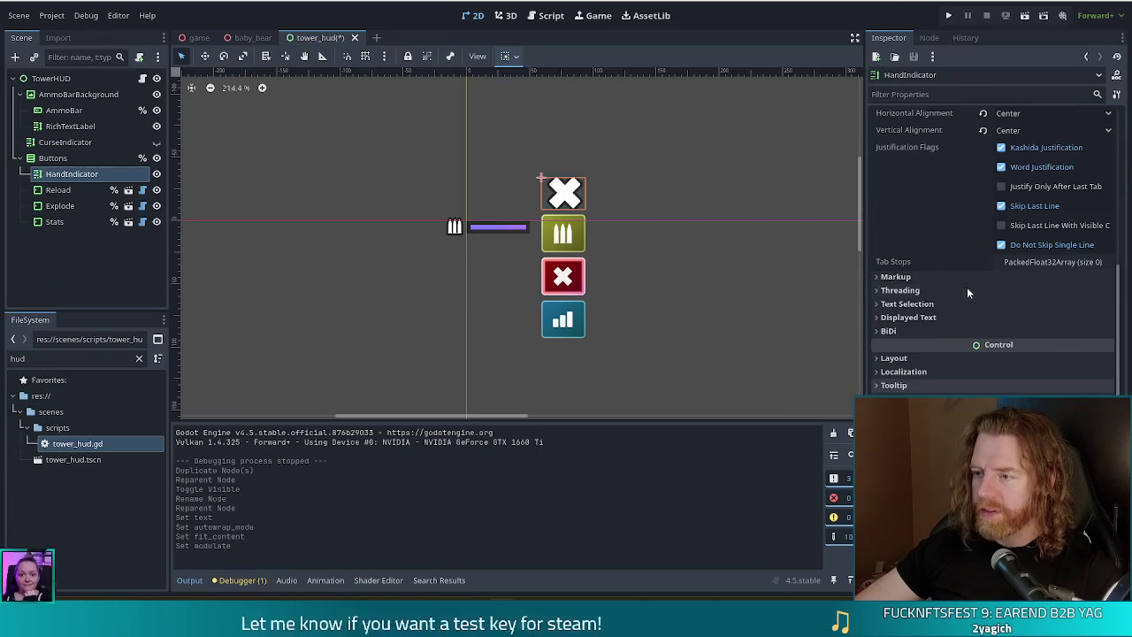
scroll(966, 287, "down", 2)
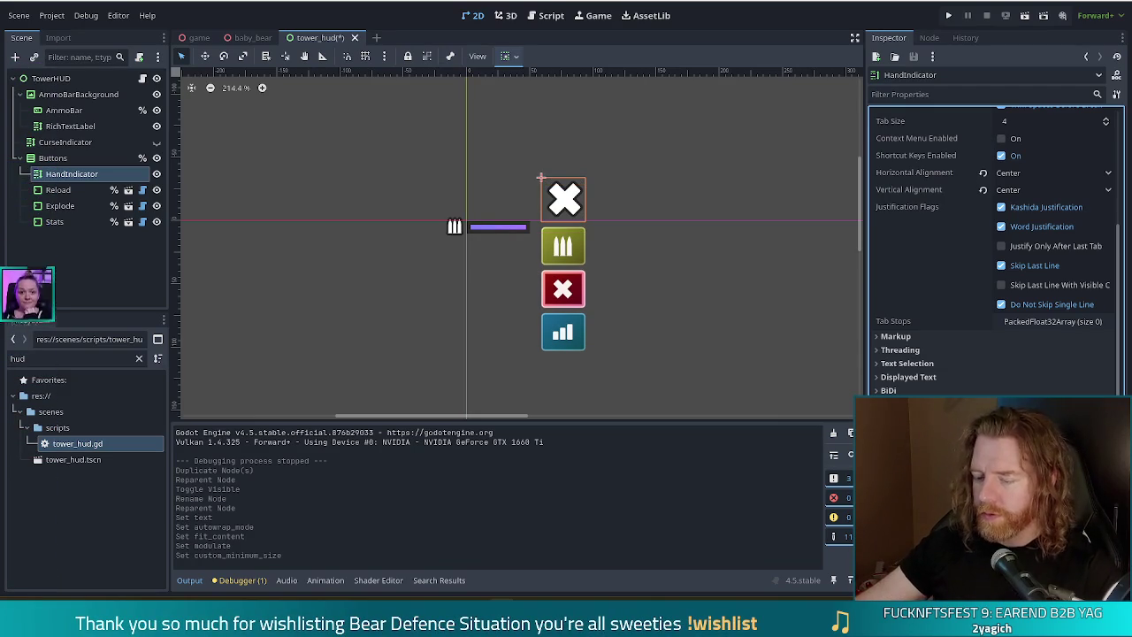
left_click(719, 416)
scroll(644, 262, "down", 4)
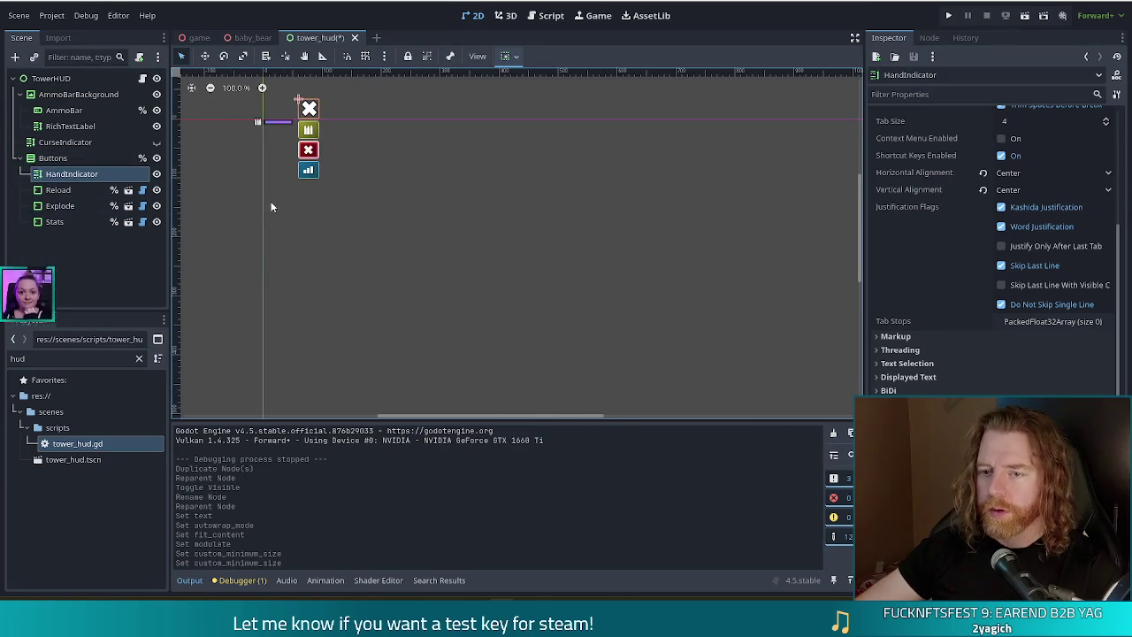
left_click_drag(392, 252, 533, 313)
scroll(533, 314, "up", 6)
scroll(564, 204, "up", 3)
left_click(710, 288)
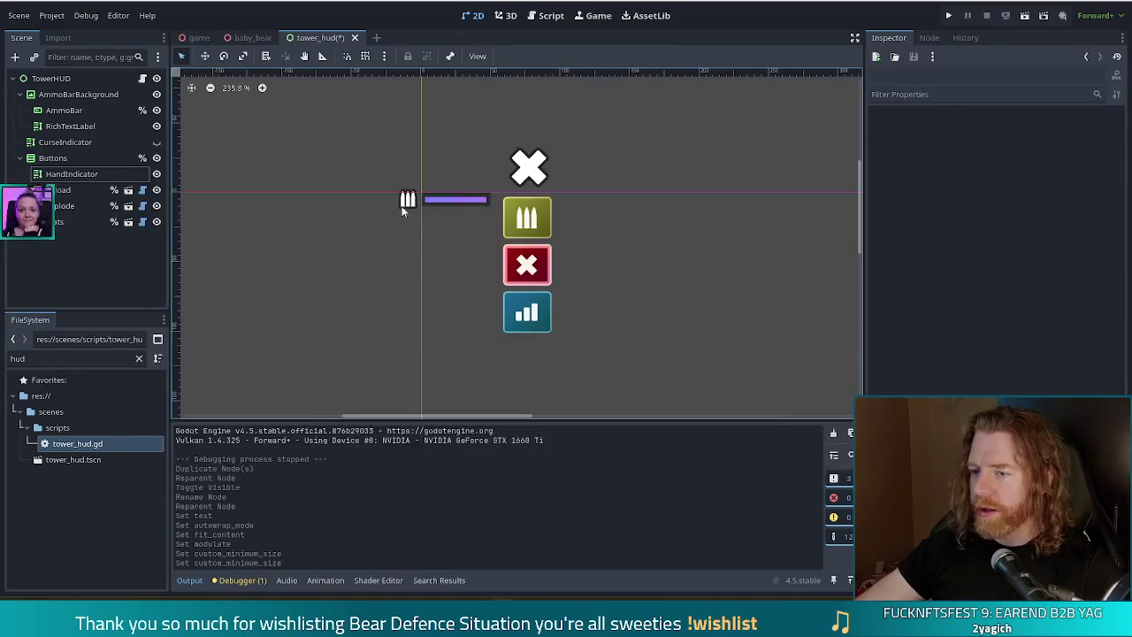
Replace HandIndicator's X text with a pasted hand-of-cards glyph.
left_click(79, 177)
scroll(903, 239, "up", 10)
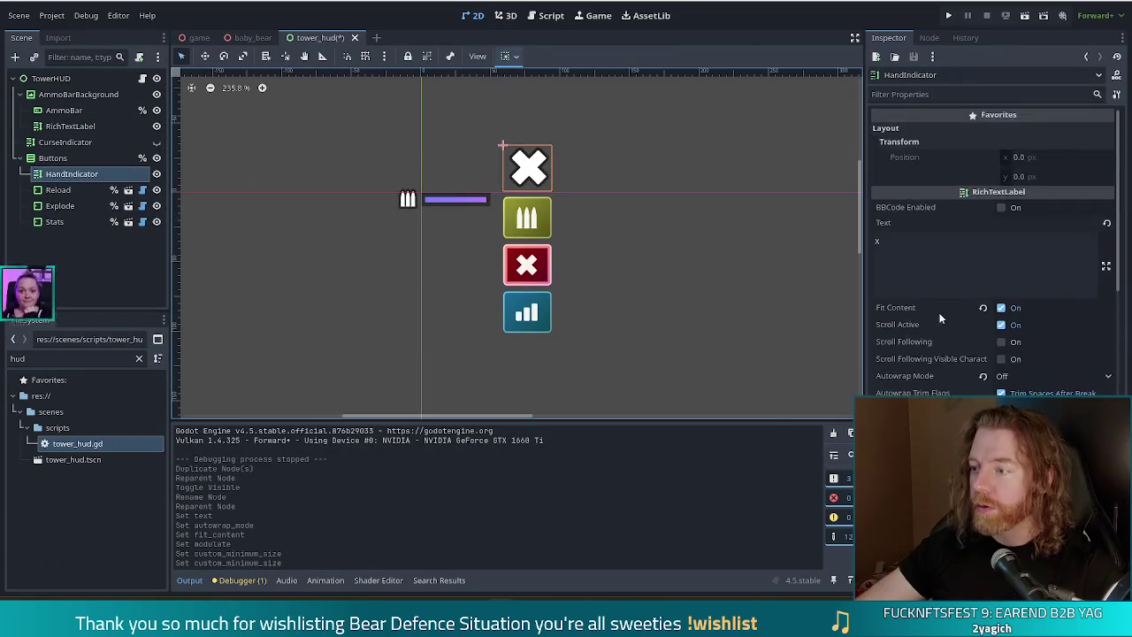
left_click(953, 260)
key("BackSpace")
key("ctrl+v")
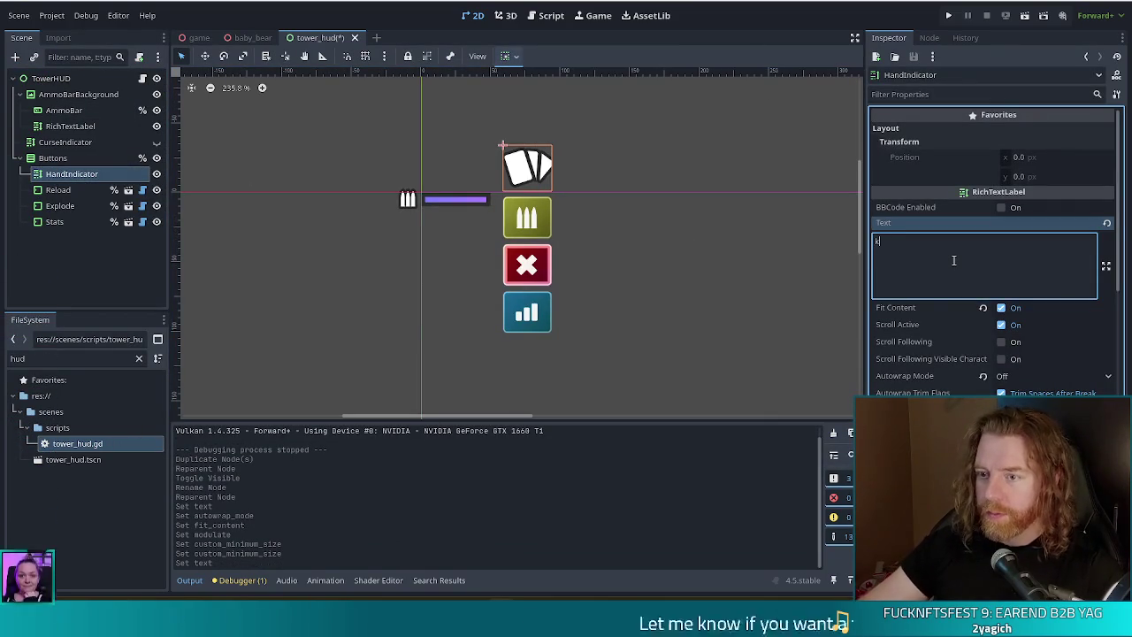
left_click(401, 341)
Set HandIndicator's Custom Minimum Size x to 40, trying 35 first.
left_click(527, 168)
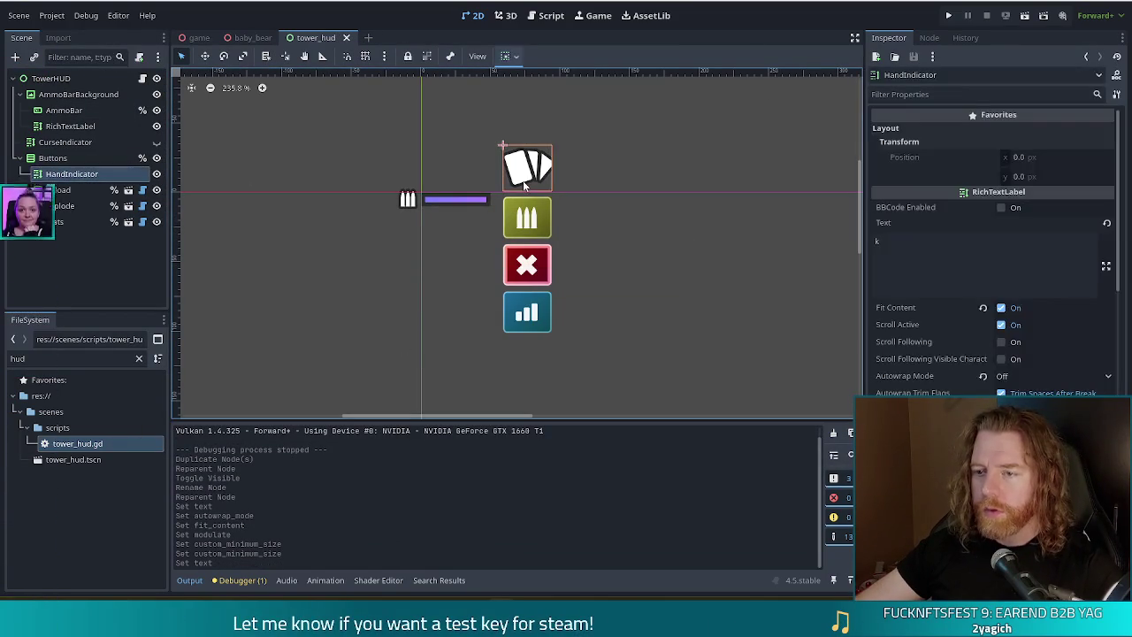
scroll(969, 360, "down", 10)
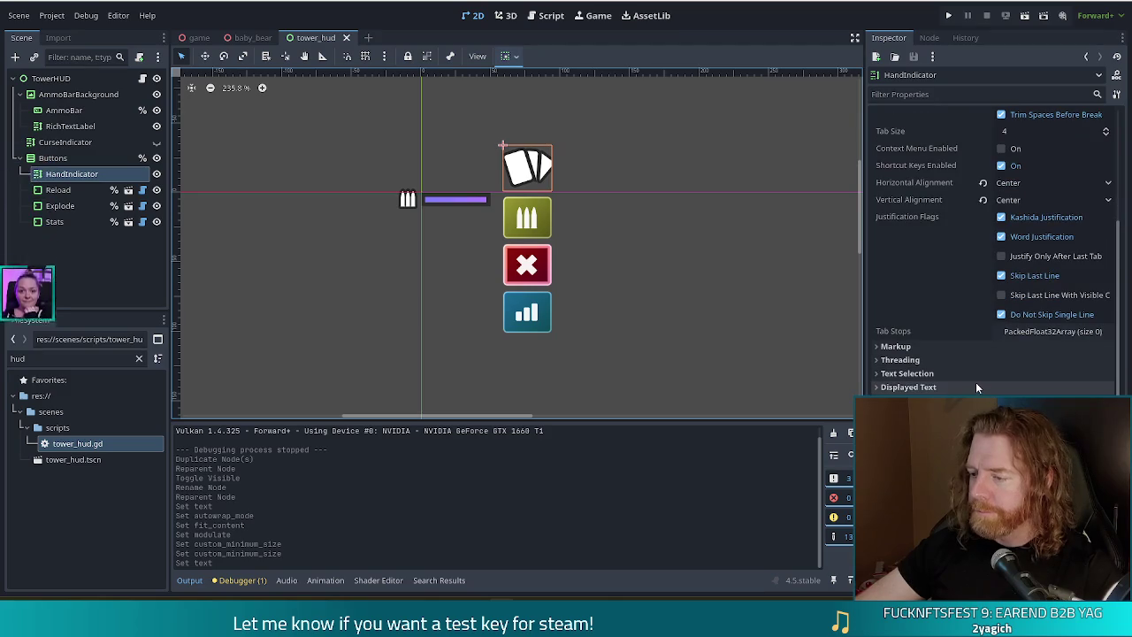
scroll(933, 359, "down", 10)
left_click(1022, 367)
type("35")
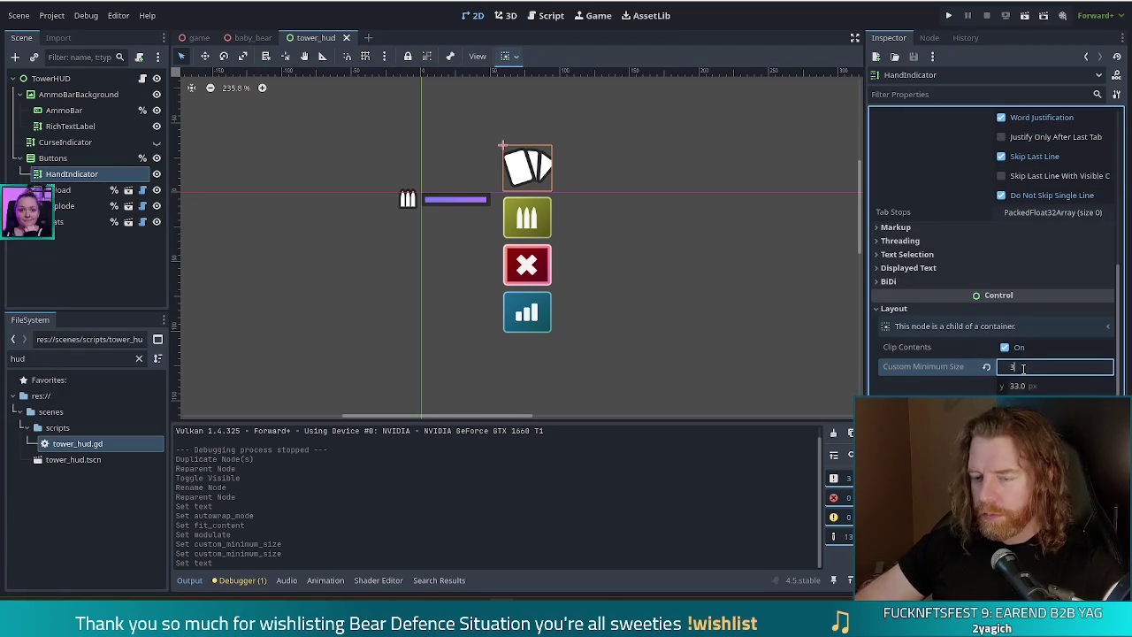
key("Return")
type("40")
key("Return")
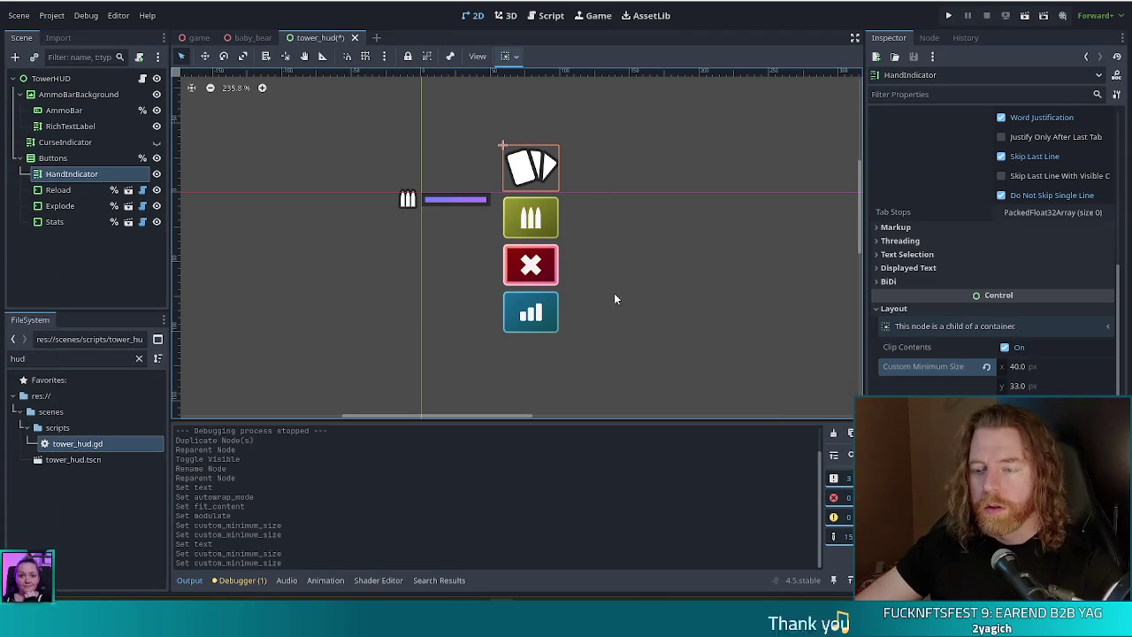
left_click(647, 385)
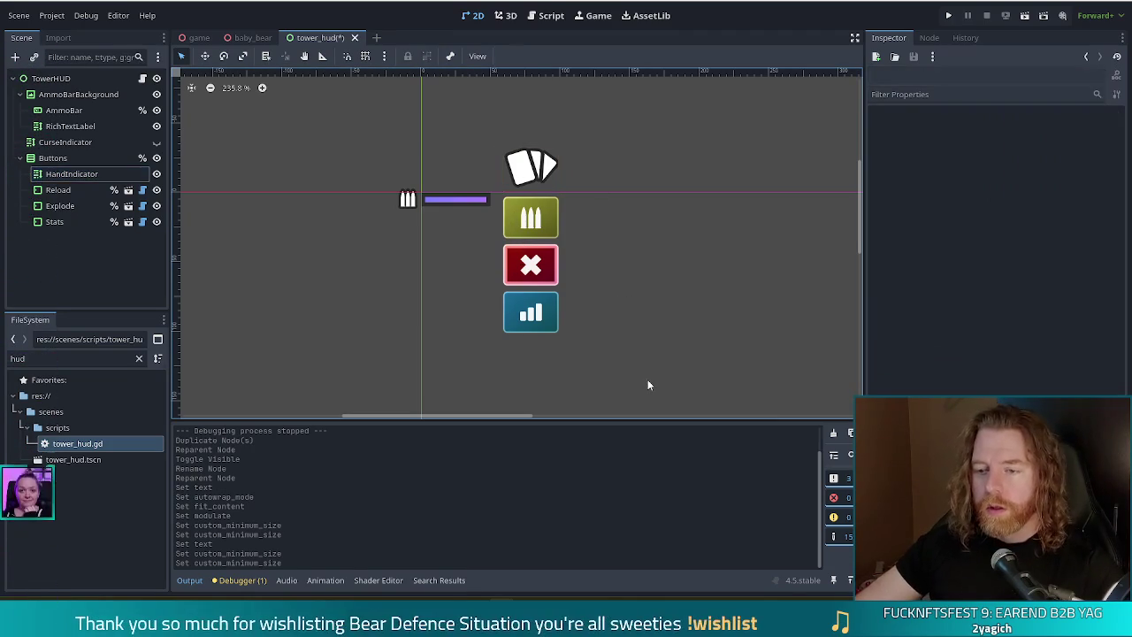
Reparent HandIndicator under AmmoBarBackground and place it left of the ammo bar.
left_click(75, 175)
mouse_move(80, 176)
left_mouse_down()
mouse_move(66, 55)
mouse_move(83, 95)
left_mouse_up()
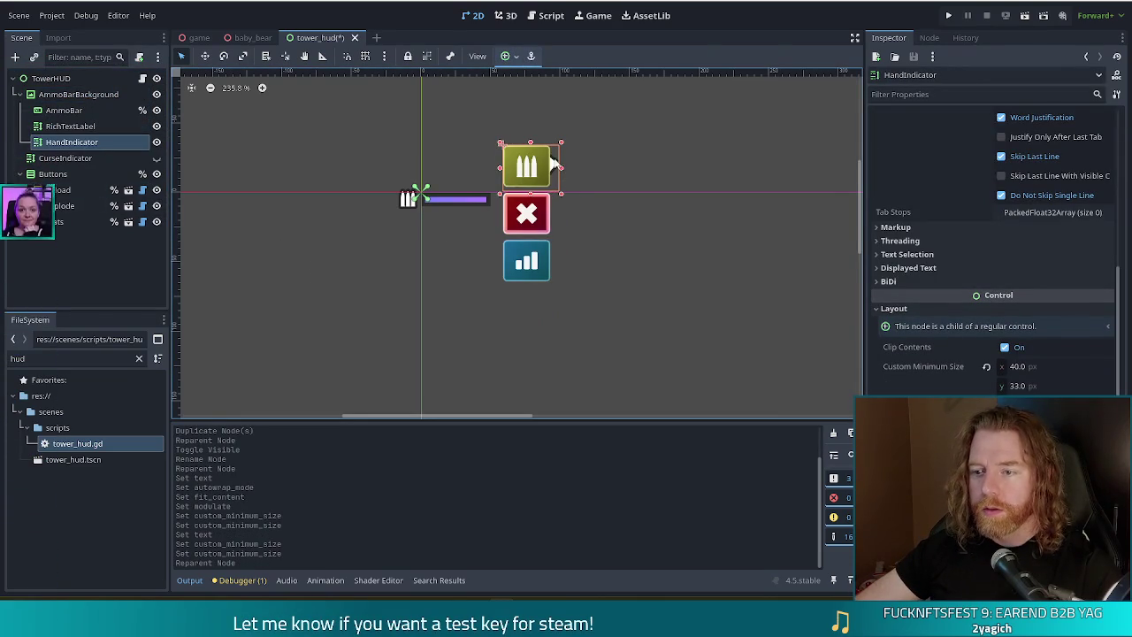
mouse_move(551, 167)
left_mouse_down()
mouse_move(505, 270)
mouse_move(480, 255)
mouse_move(478, 228)
mouse_move(377, 193)
mouse_move(391, 188)
left_mouse_up()
left_click(414, 280)
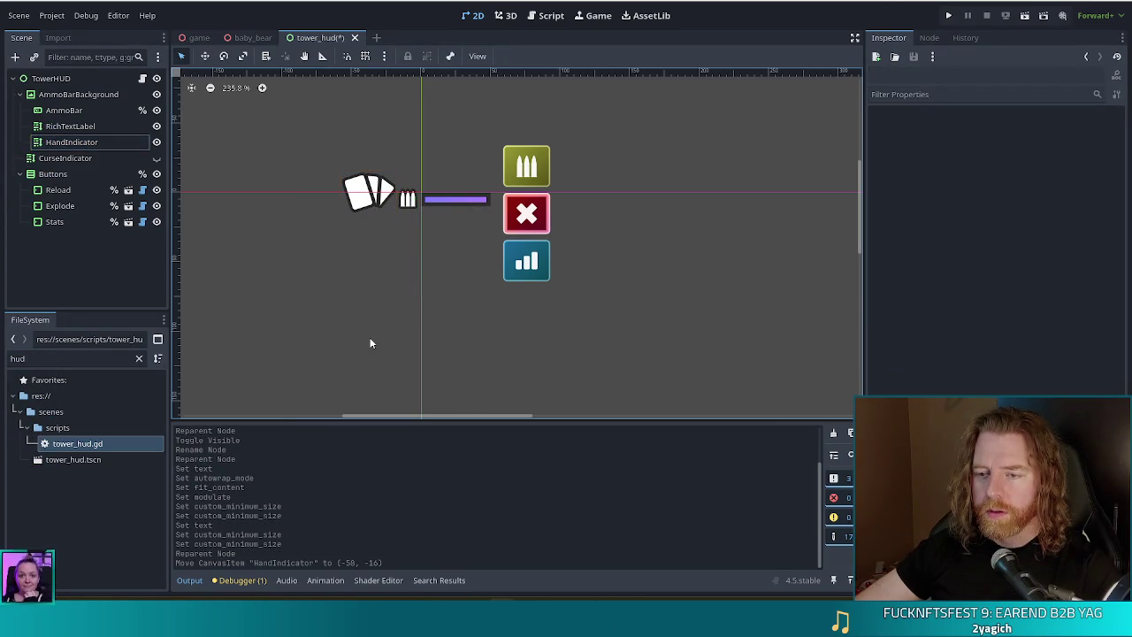
Widen the card icon slightly leftward to 45 × 33 and save the scene.
left_click(357, 201)
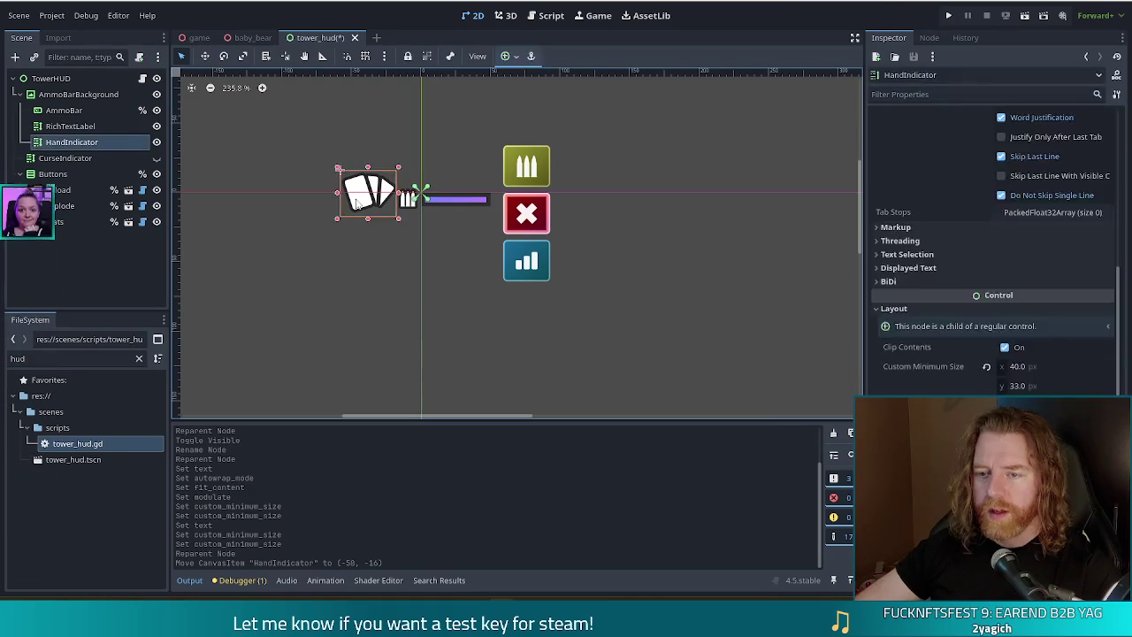
left_click_drag(337, 197, 332, 193)
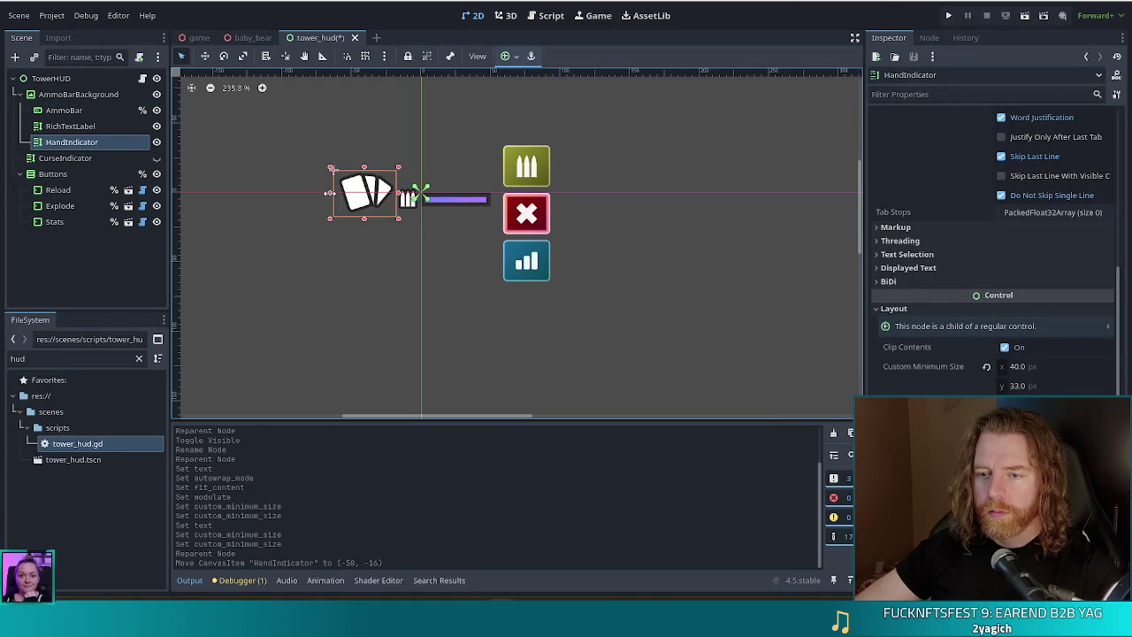
left_click(357, 296)
key("ctrl+s")
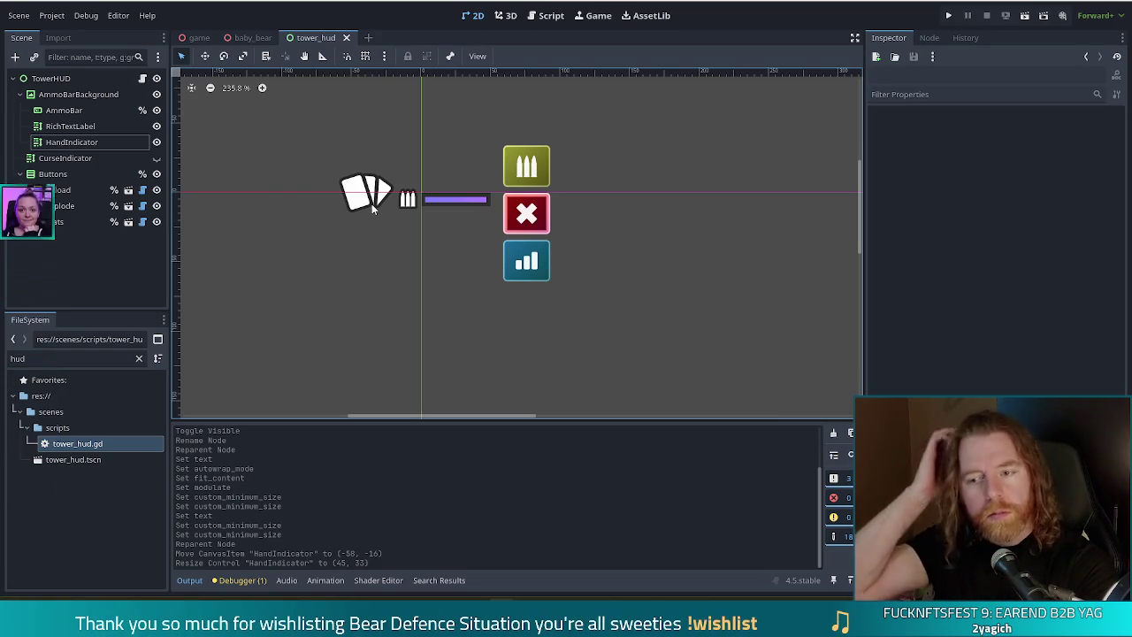
scroll(375, 232, "down", 10)
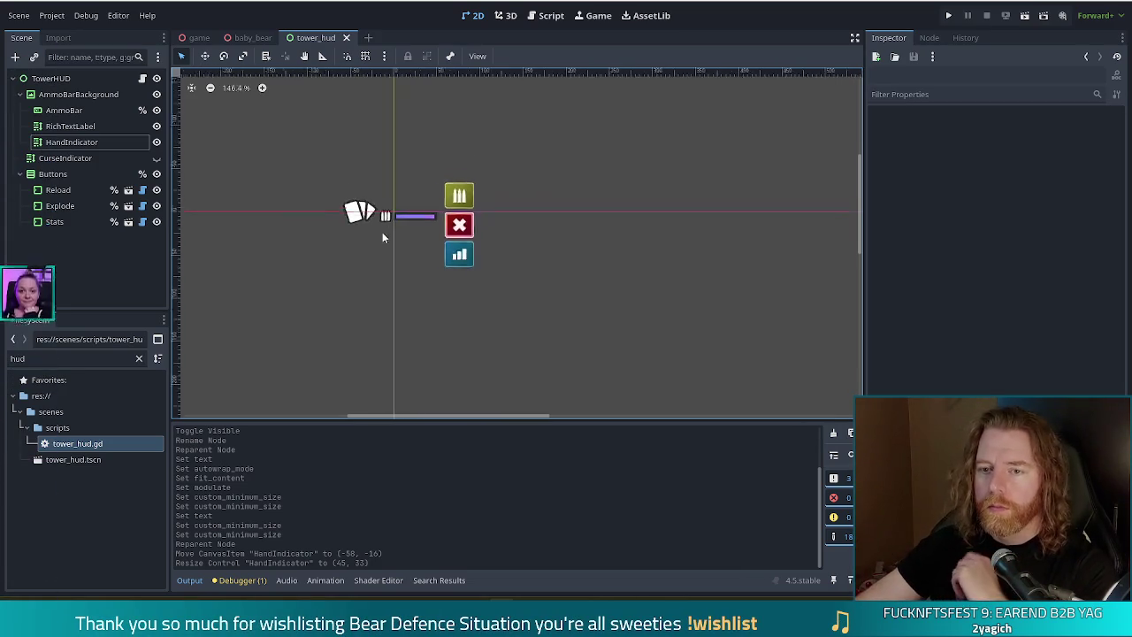
scroll(385, 234, "up", 1)
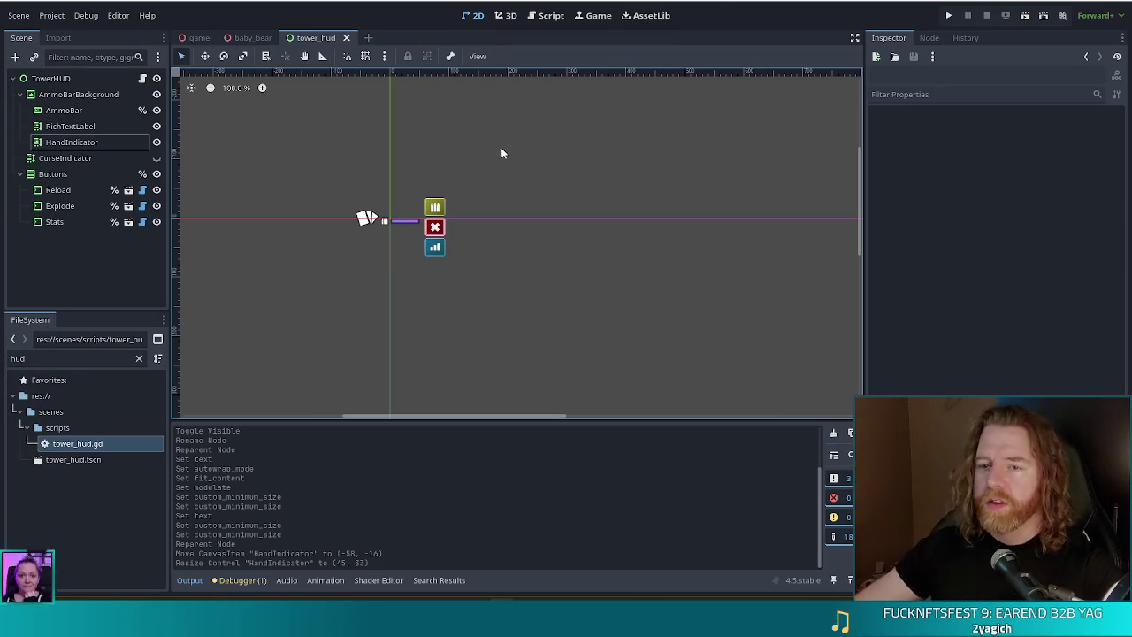
key("ctrl+s")
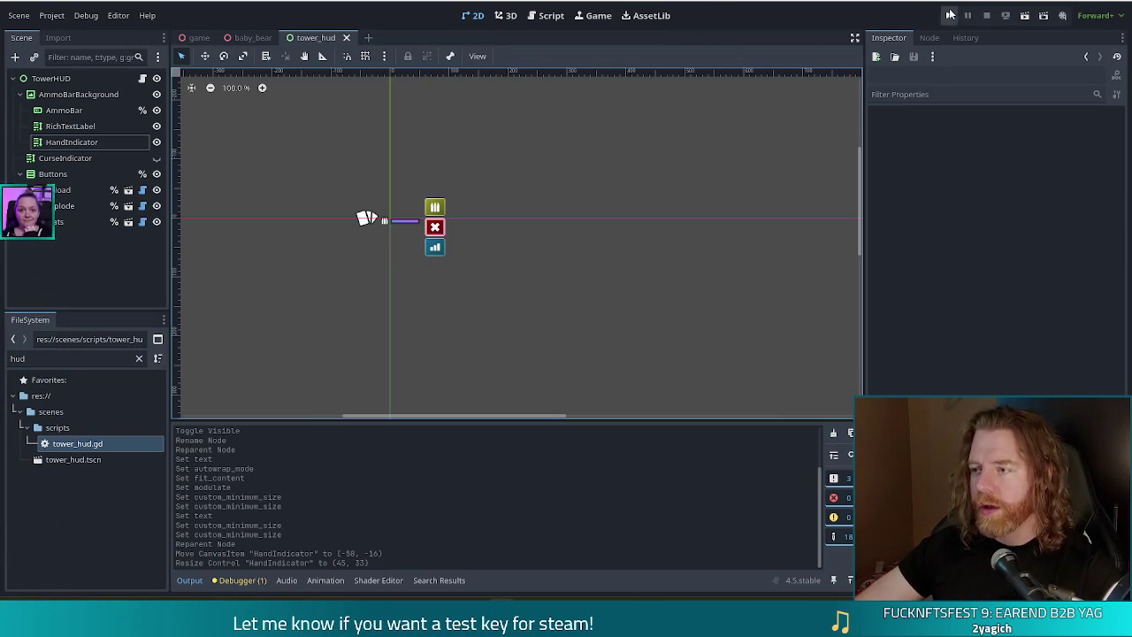
Run the game, start a new game, and build a ballista tower with the Ace of Fire card.
left_click(949, 15)
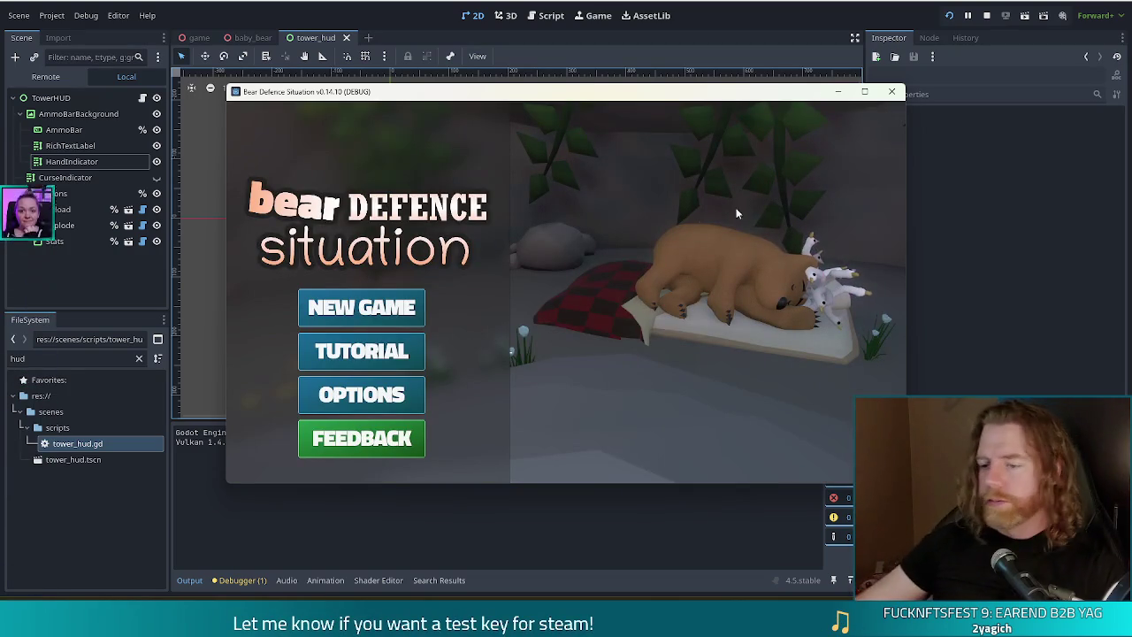
left_click(400, 316)
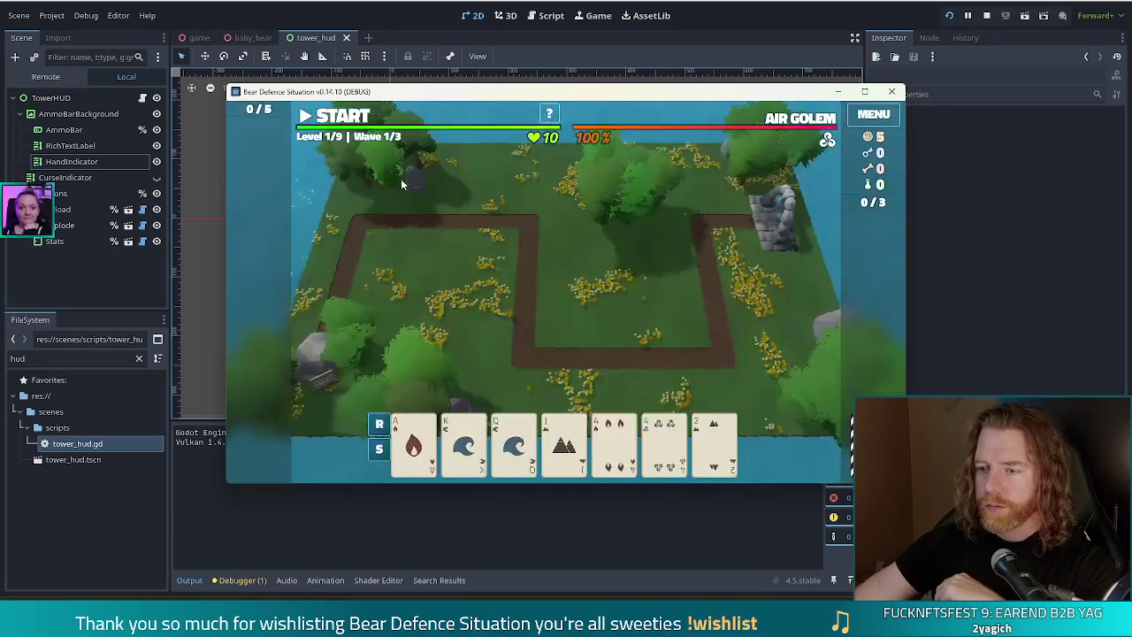
left_click(413, 442)
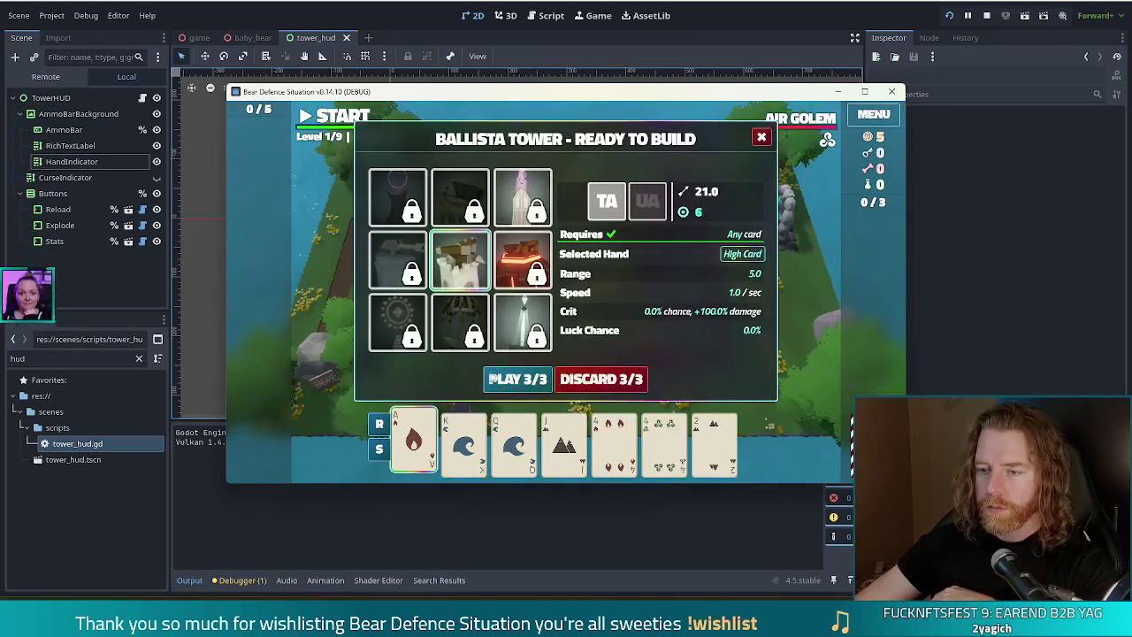
left_click(507, 383)
left_click(572, 318)
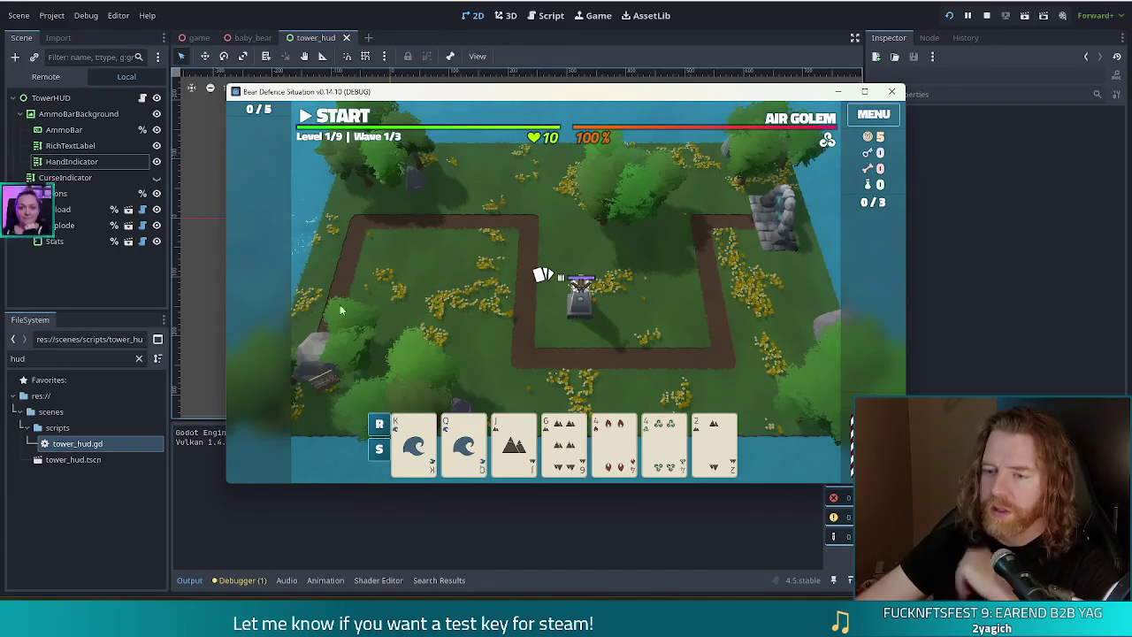
left_click(73, 163)
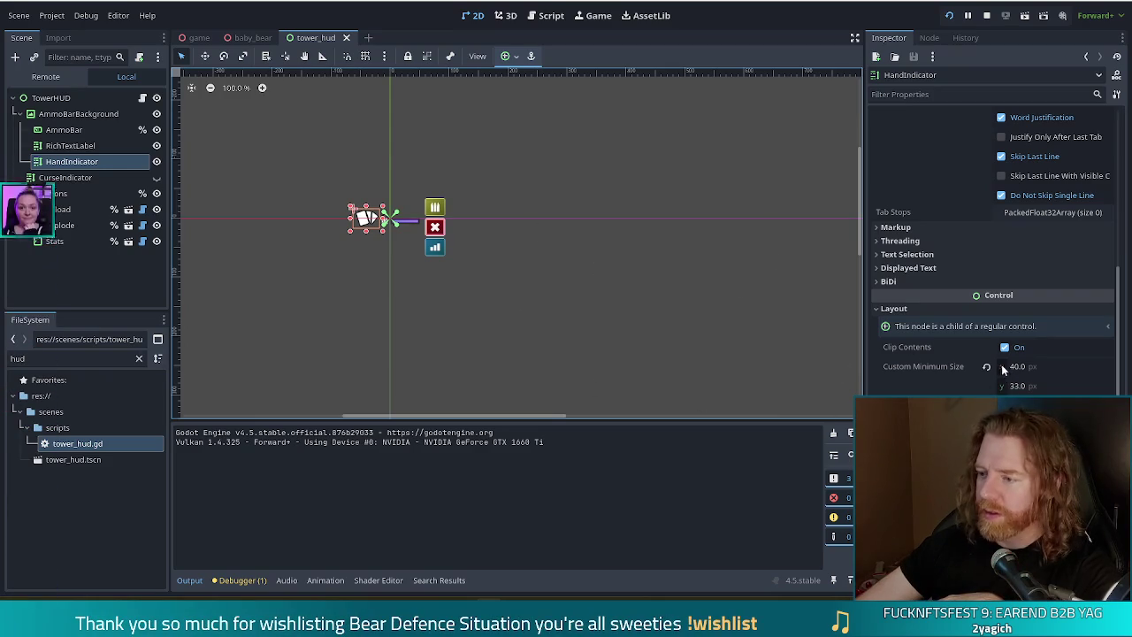
Scale HandIndicator to 0.5 and move it to (-40, -3) beside the ammo bar.
scroll(964, 367, "down", 2)
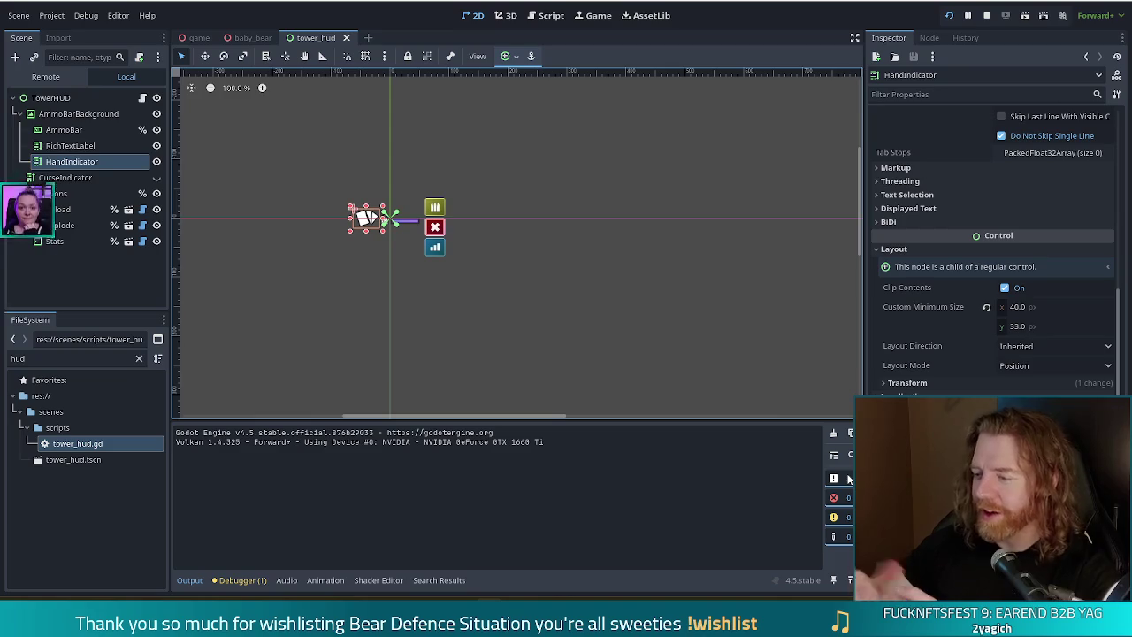
left_click(938, 381)
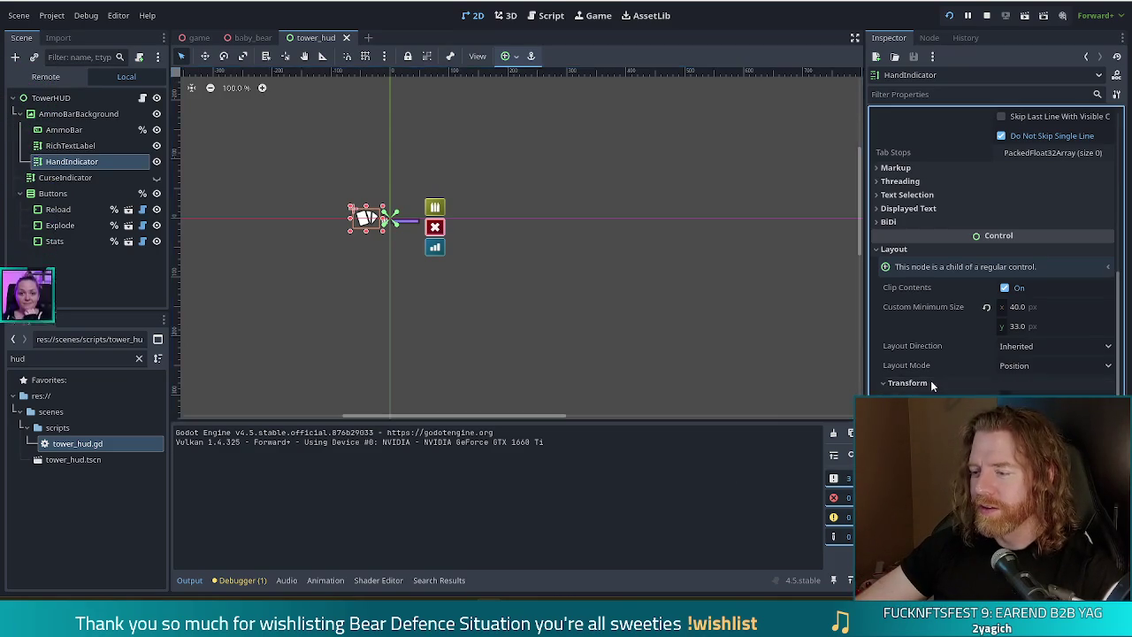
scroll(934, 363, "down", 3)
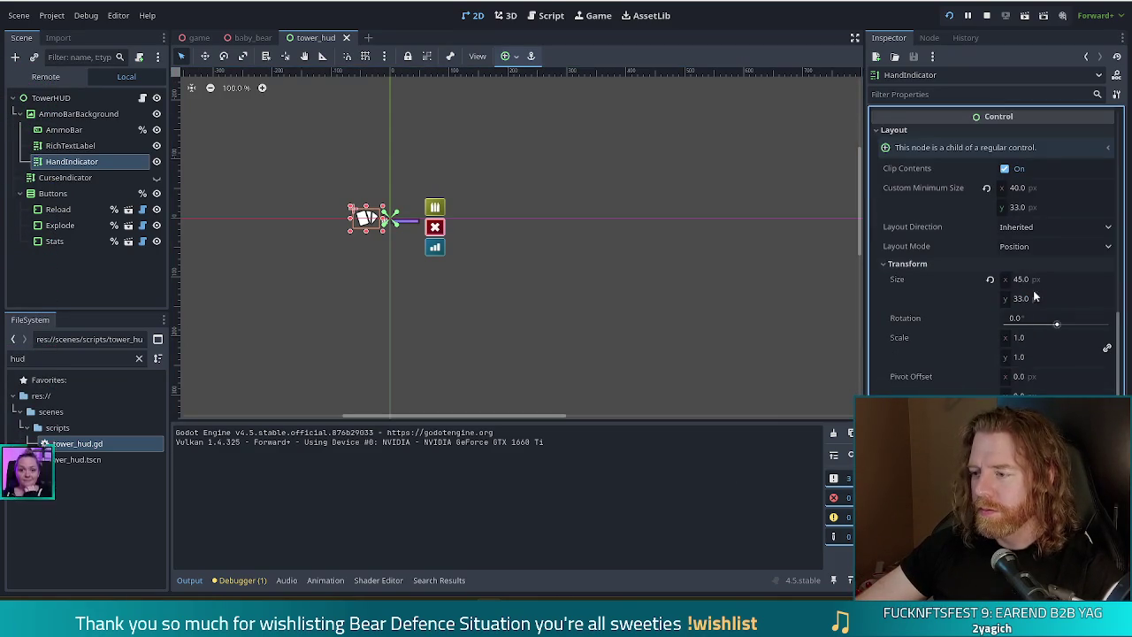
left_click(1046, 337)
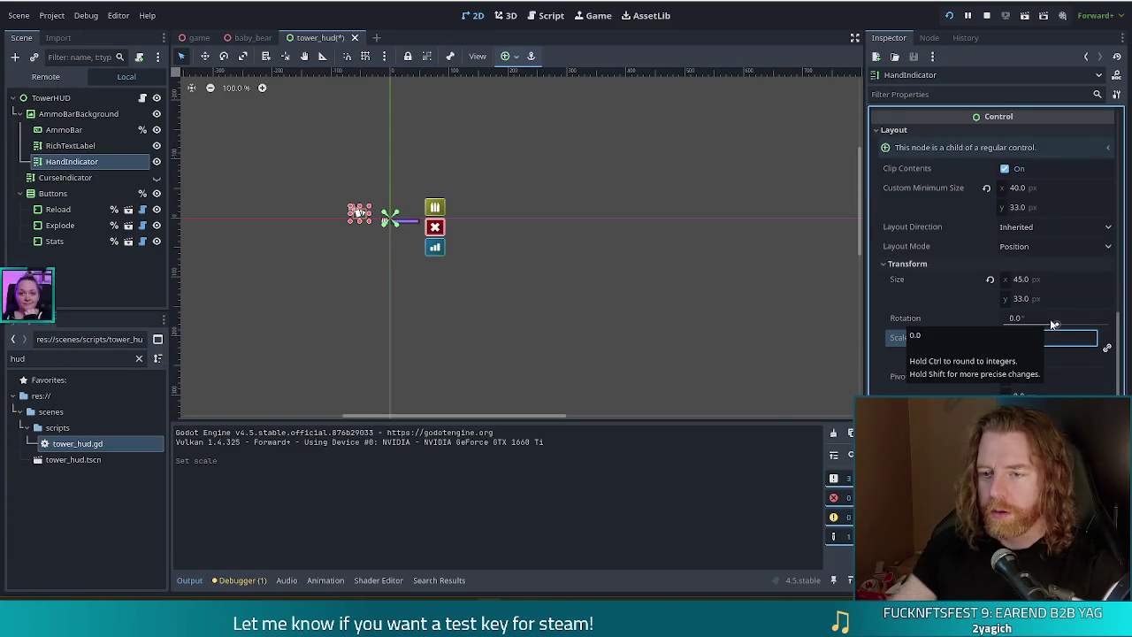
key("BackSpace")
type("5")
key("Return")
scroll(346, 243, "up", 9)
left_click_drag(380, 177, 416, 191)
left_click(458, 243)
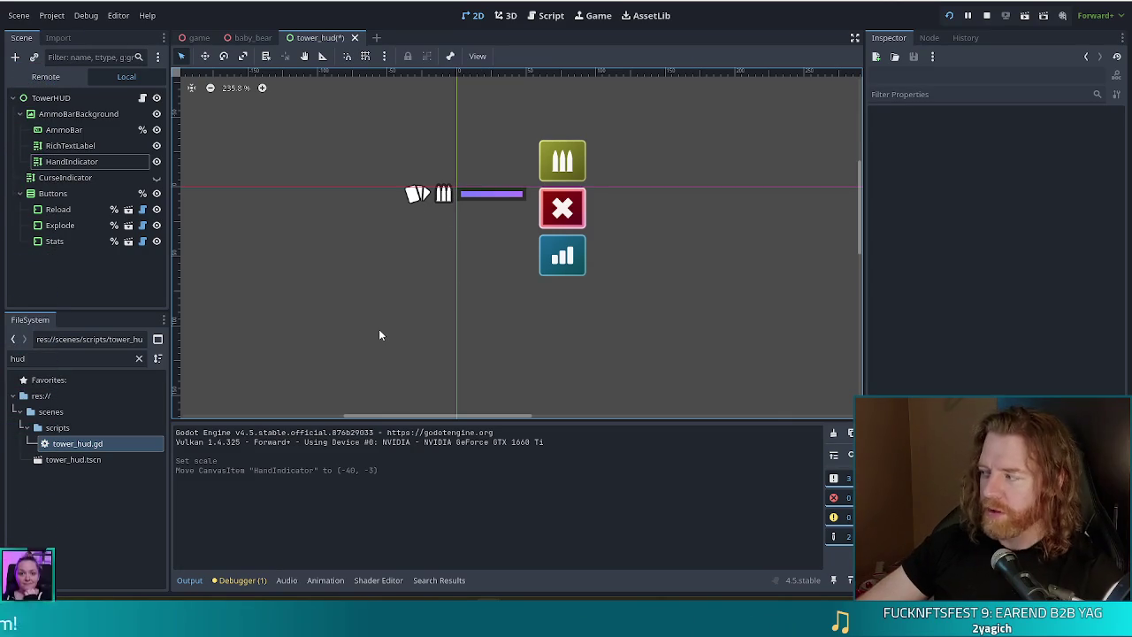
key("ctrl+s")
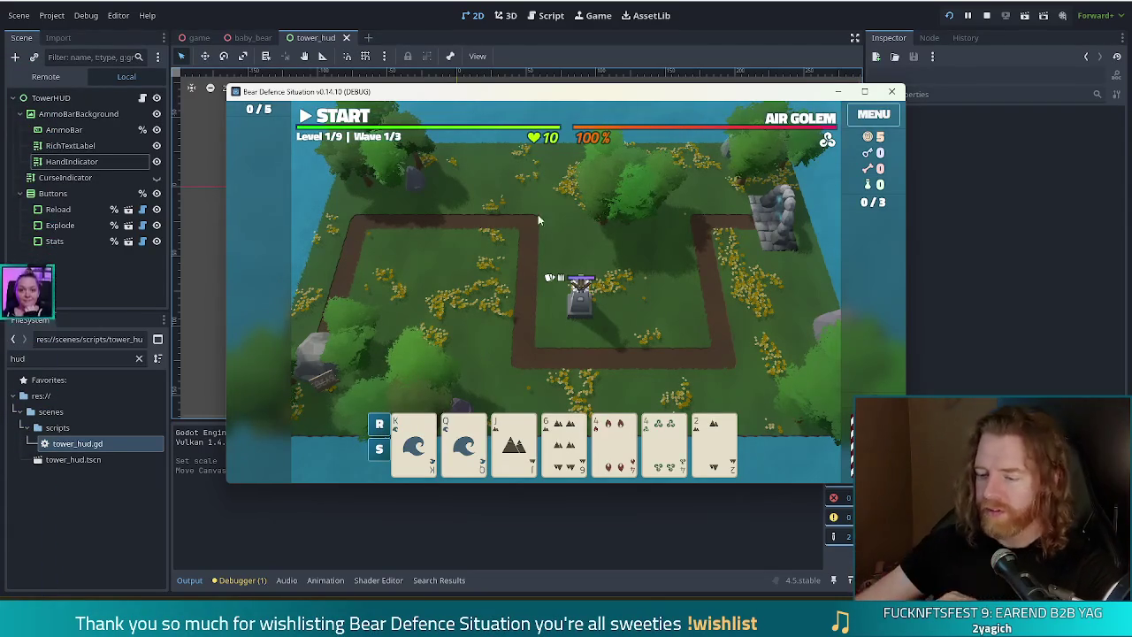
key("alt+Tab")
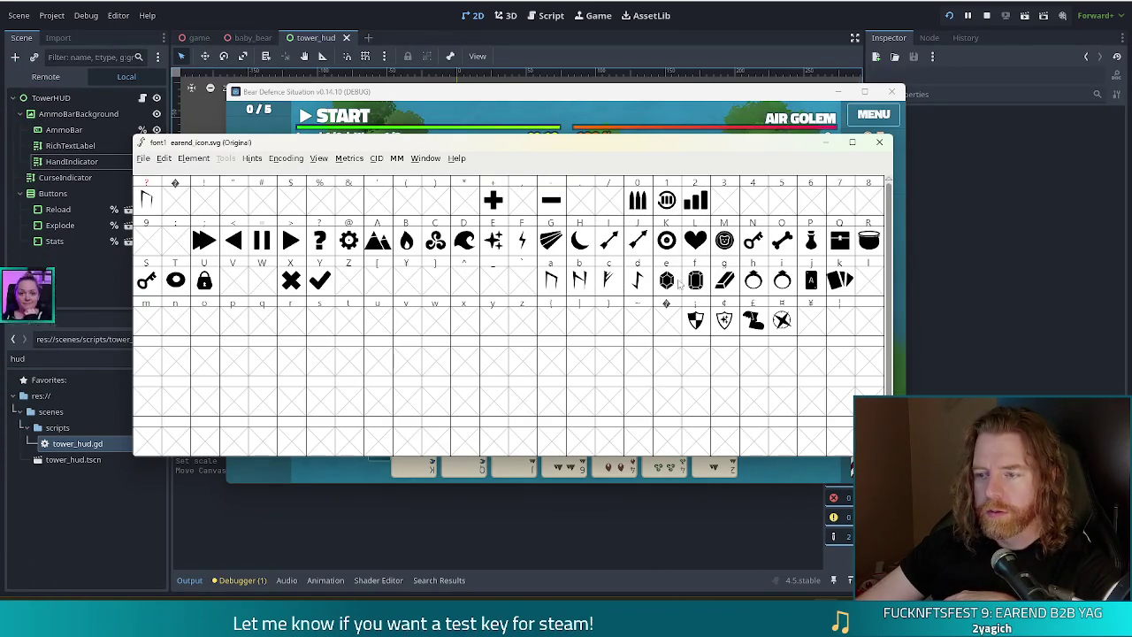
key("alt+Tab")
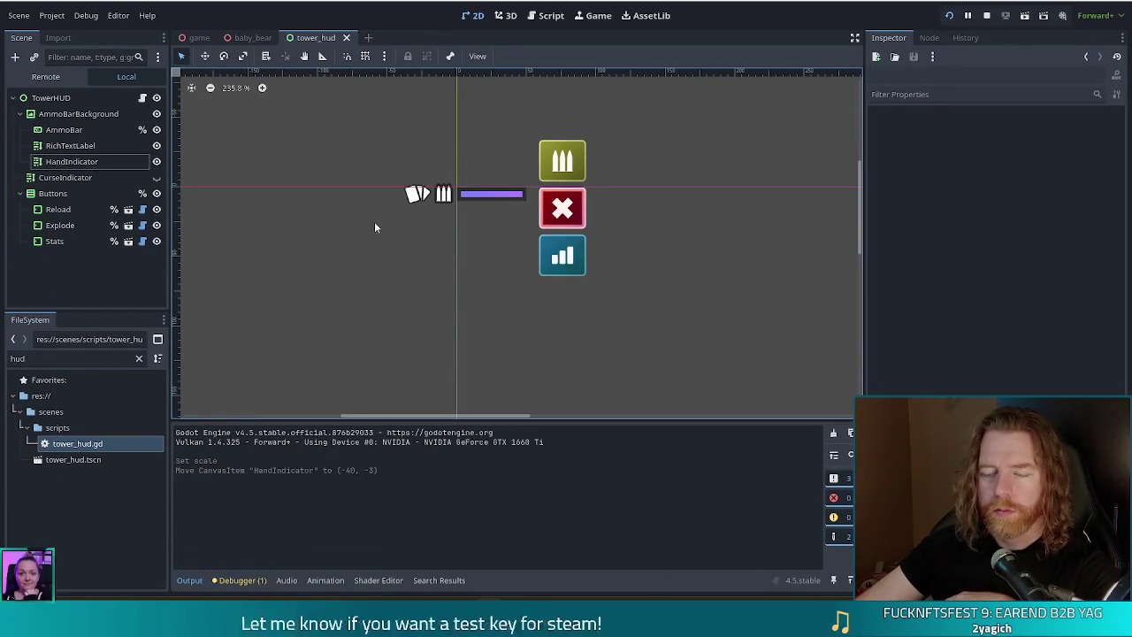
left_click(415, 198)
Move the icon below the ammo bar, change its text to the hexagon glyph 'e', and save.
mouse_move(415, 196)
left_mouse_down()
mouse_move(454, 259)
mouse_move(467, 253)
left_mouse_up()
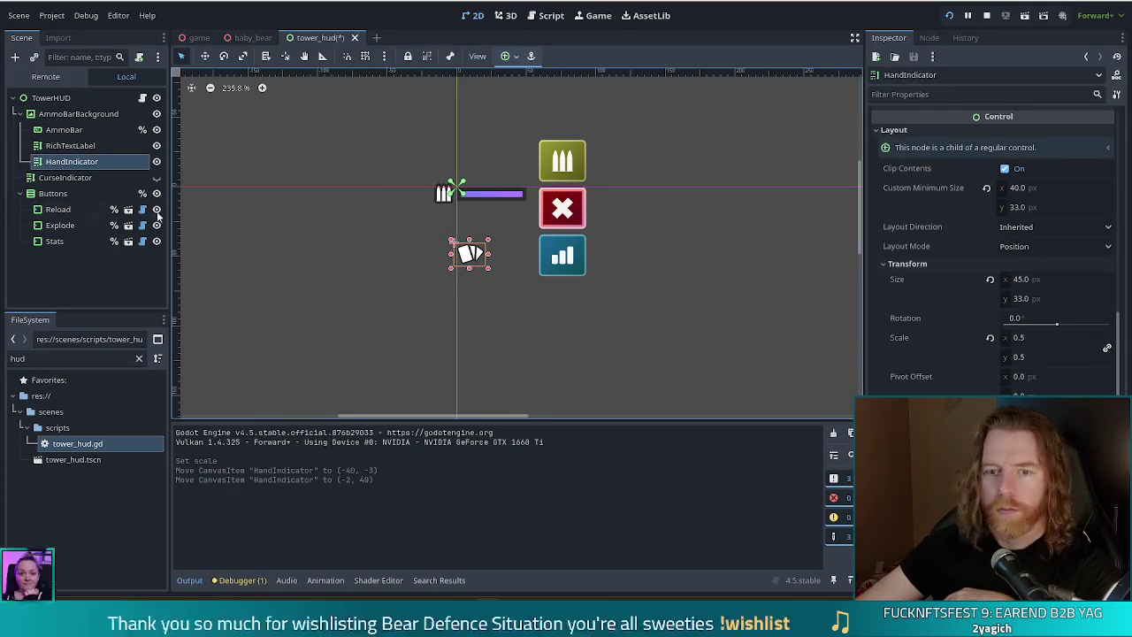
scroll(937, 265, "up", 10)
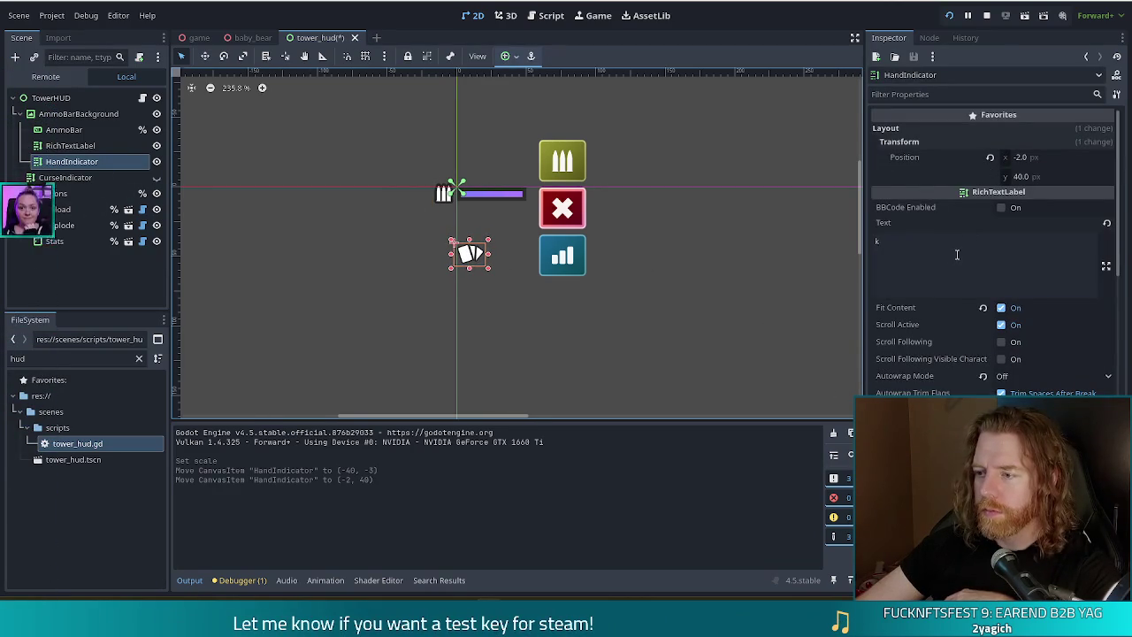
left_click(957, 254)
key("BackSpace")
type("e")
key("ctrl+s")
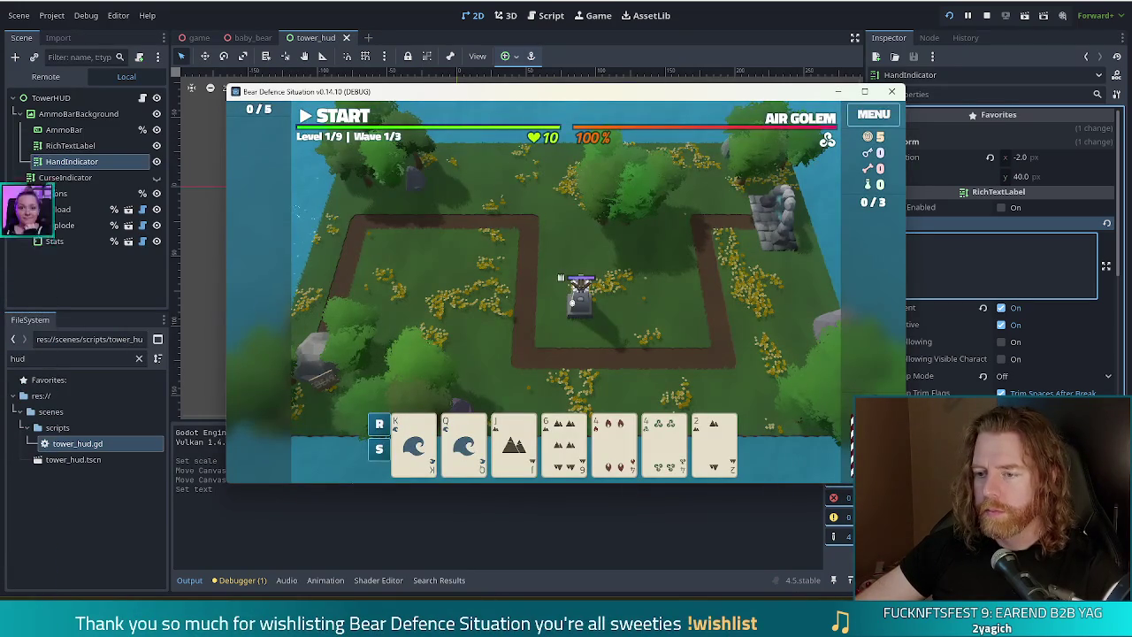
Relaunch the game to test the hexagon glyph, then stop it.
key("F8")
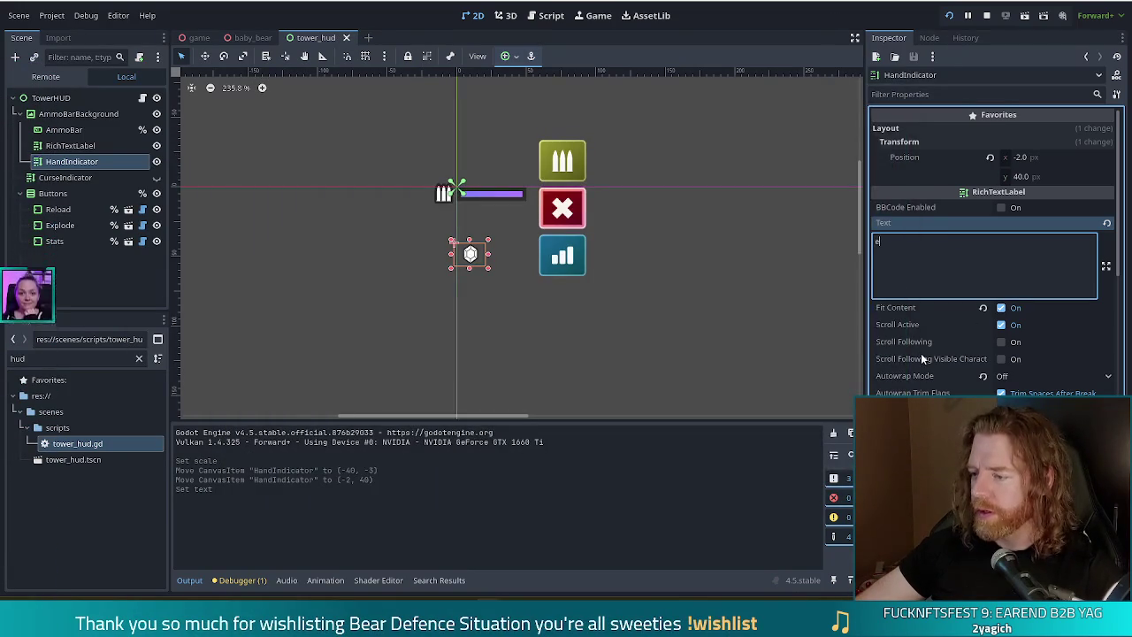
scroll(920, 353, "down", 5)
scroll(921, 353, "down", 4)
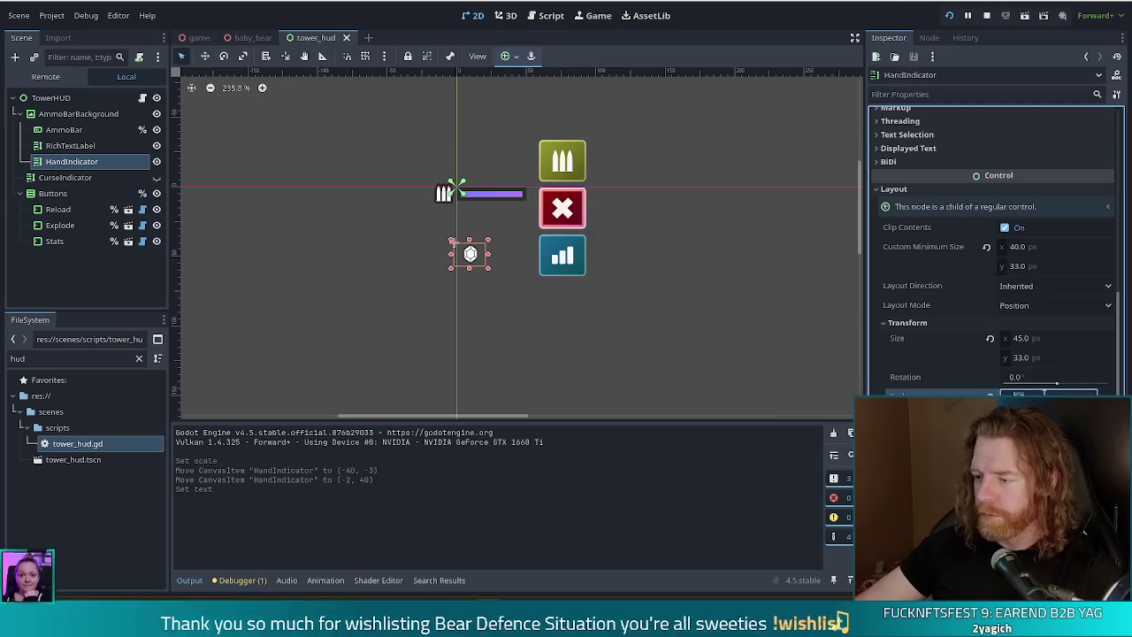
key("F5")
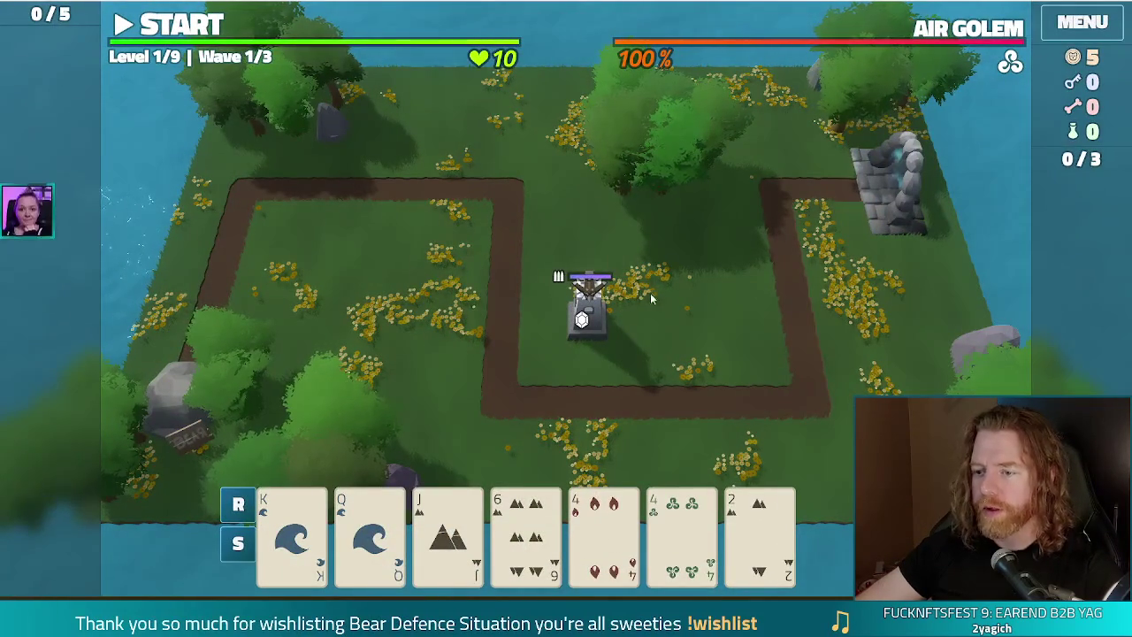
key("F8")
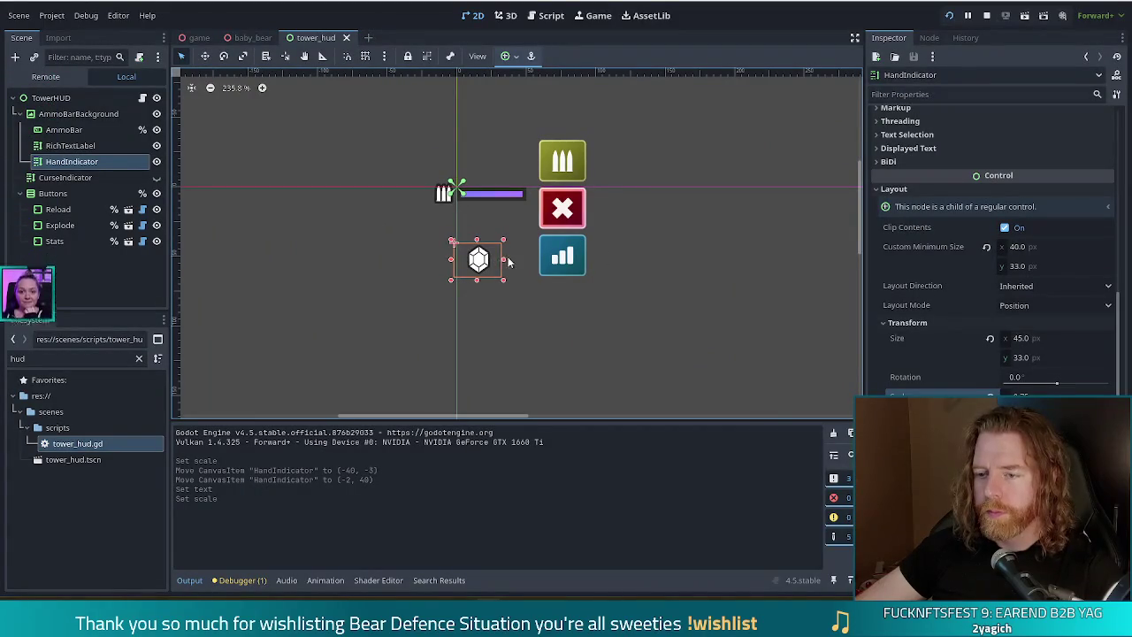
Widen the HandIndicator box, compare against CurseIndicator, and nudge it with arrow keys.
left_click_drag(506, 259, 535, 260)
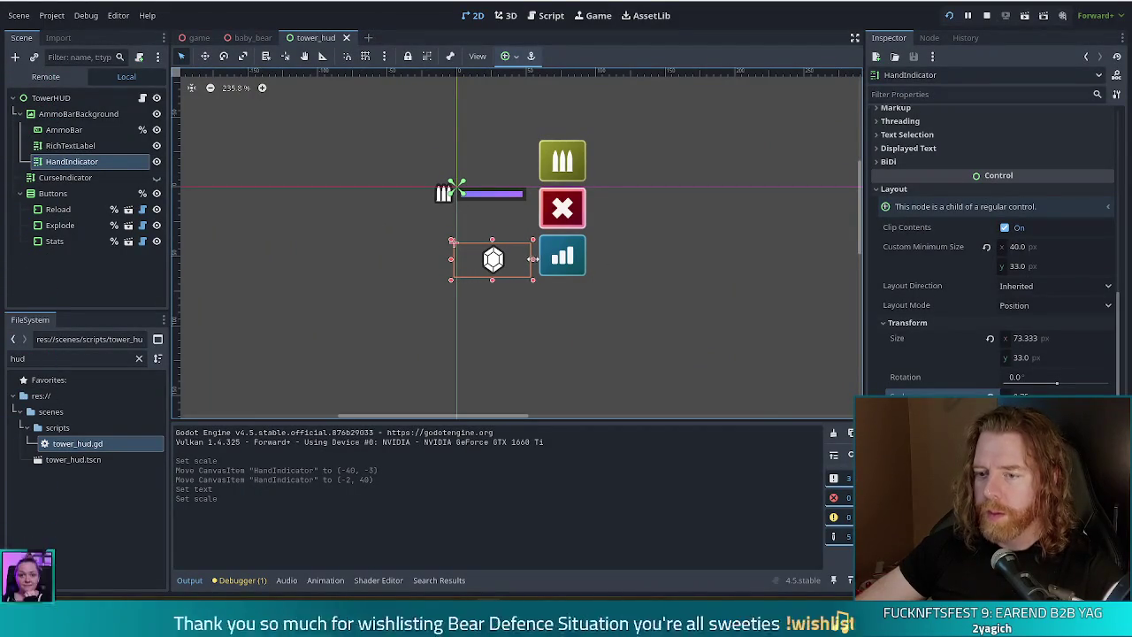
left_click(156, 177)
left_click(157, 180)
key("Left")
key("Left")
key("Left")
key("Right")
key("Right")
key("Up")
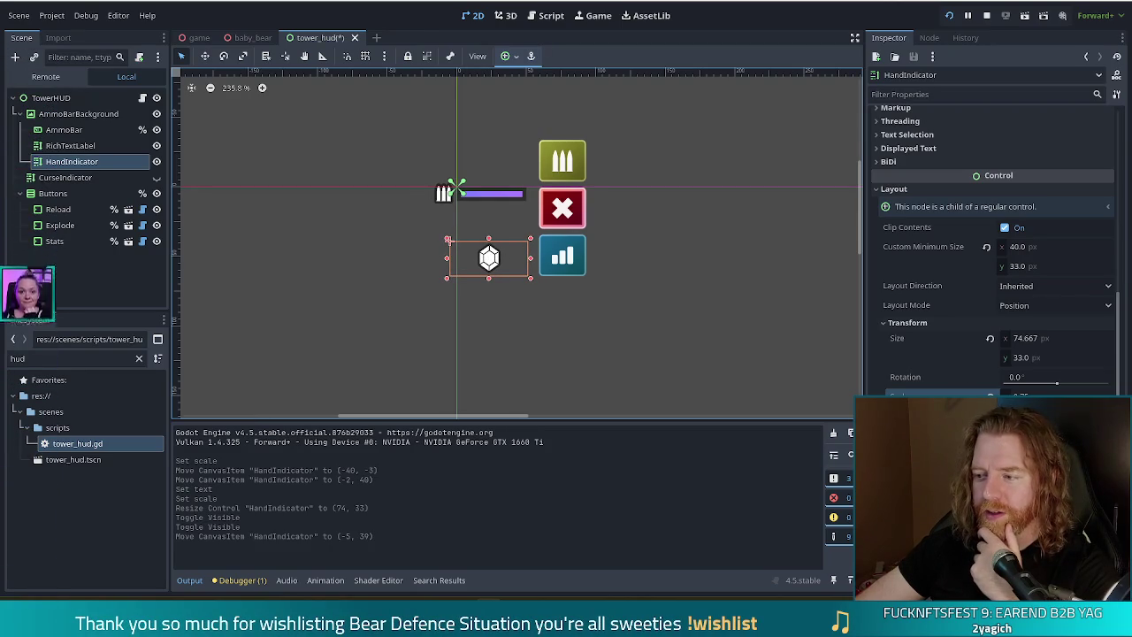
Set HandIndicator's text to 'eee', move the gem row left, save, and run the game.
scroll(1016, 386, "up", 10)
left_click(956, 259)
type("ee")
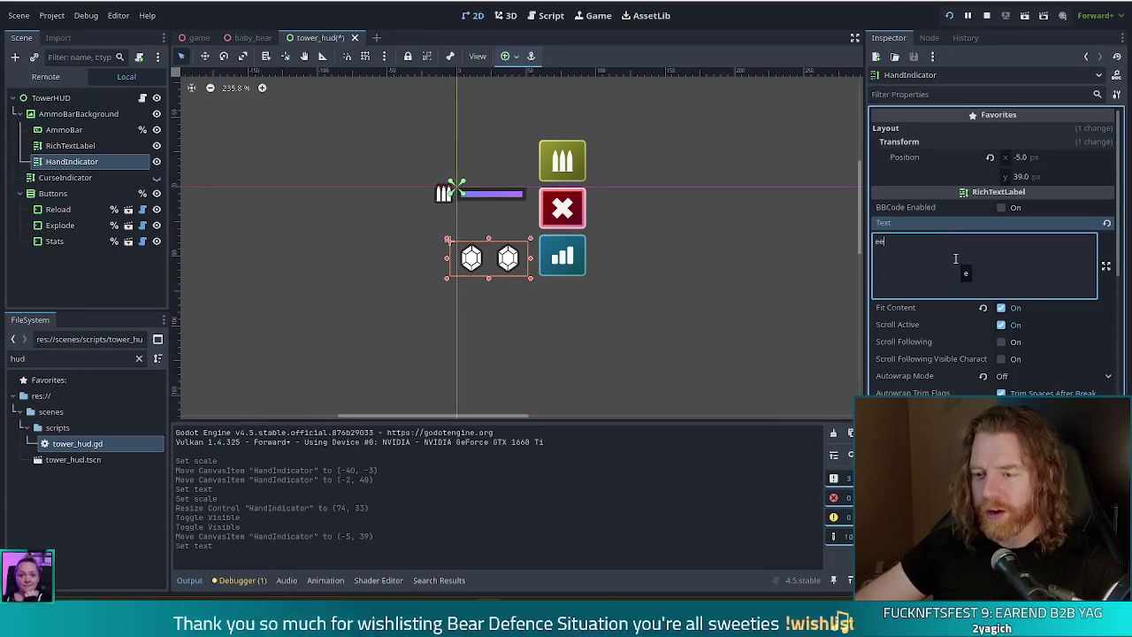
left_click_drag(514, 259, 489, 256)
key("ctrl+s")
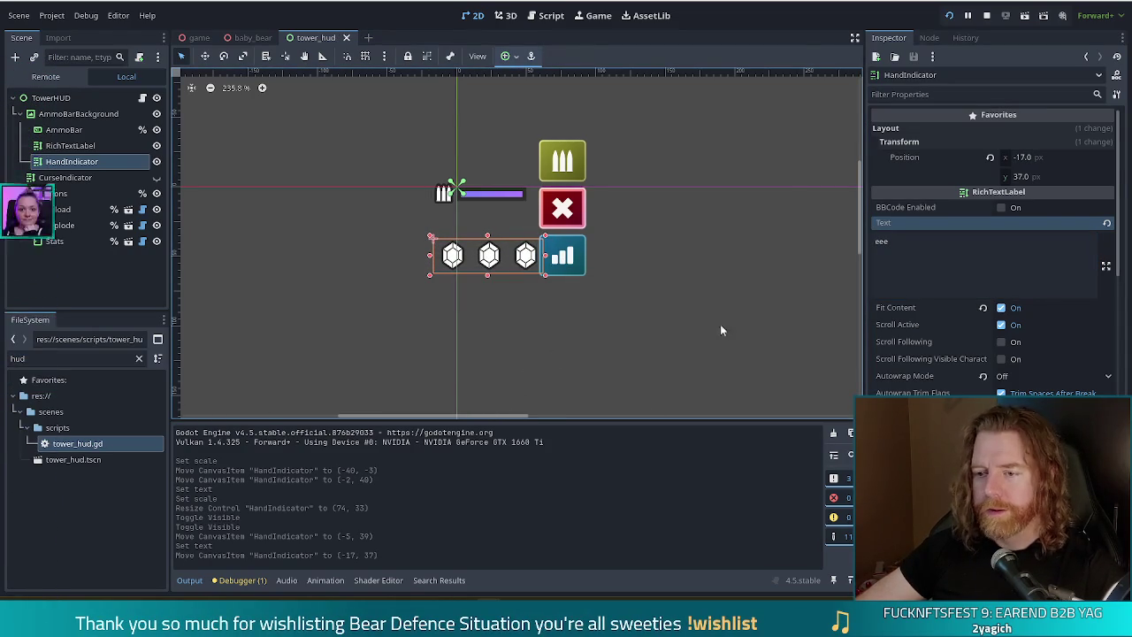
key("F5")
key("alt+Tab")
Cut HandIndicator's text to a single 'e' gem and check it in-game.
left_click(973, 245)
key("BackSpace")
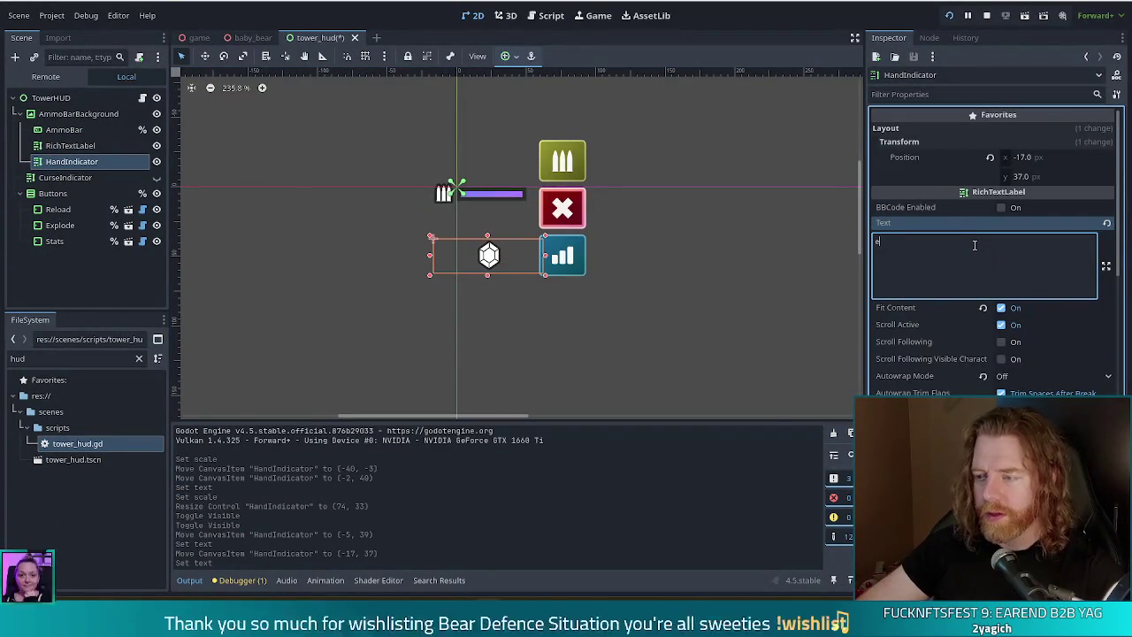
key("ctrl+s")
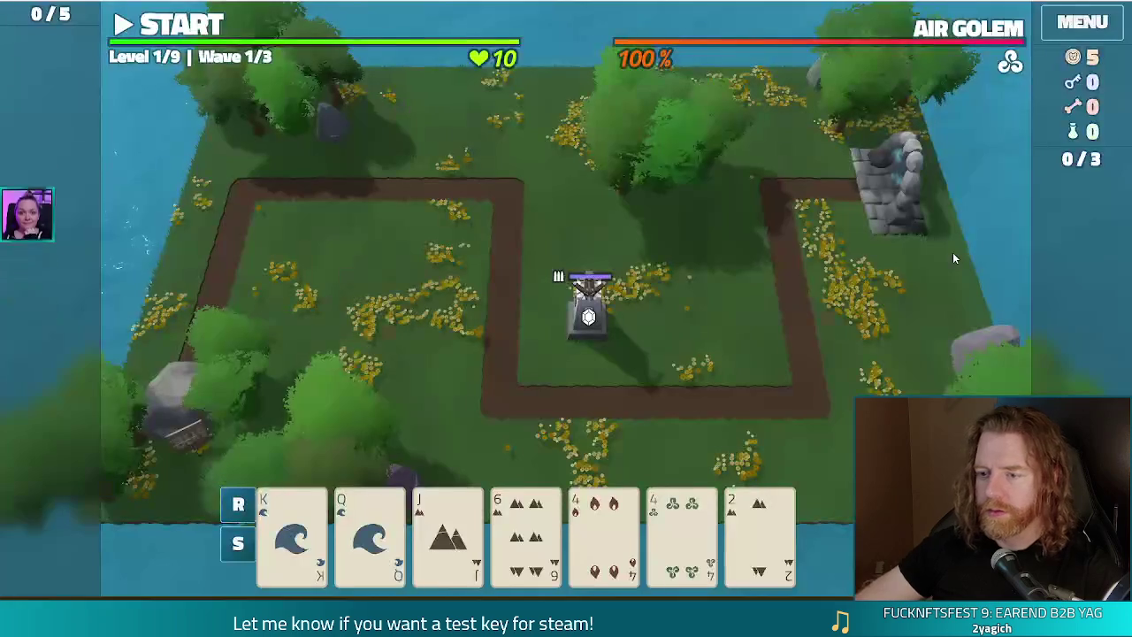
key("alt+Tab")
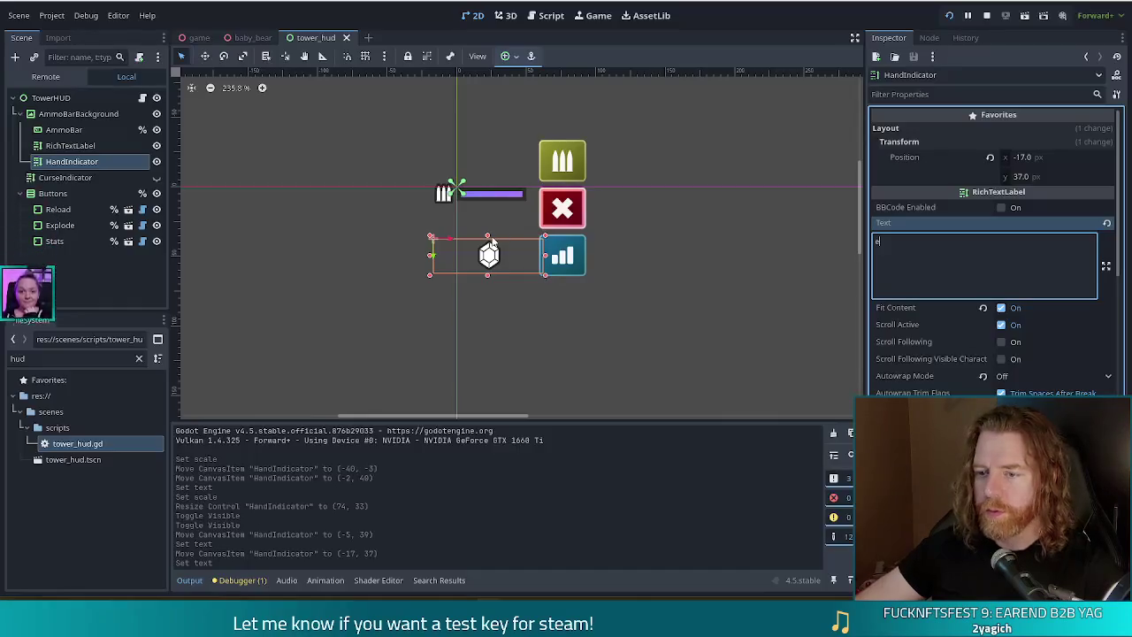
Try the gem below the buttons, then move it above the ammo bar to (-17, -28), testing in-game.
left_click_drag(493, 268, 485, 316)
key("ctrl+s")
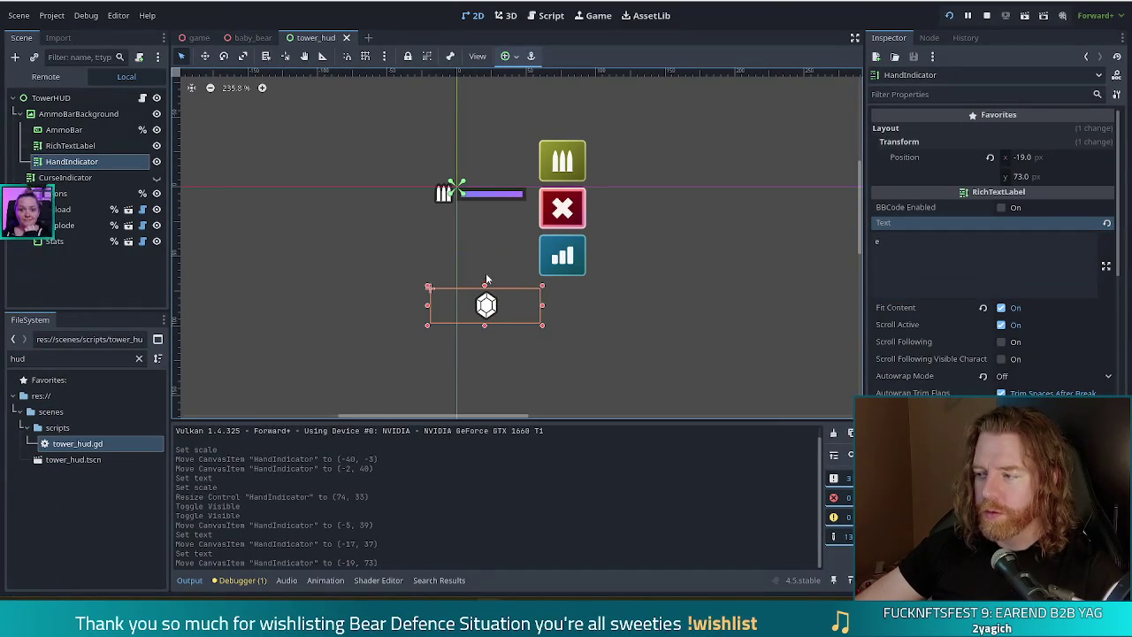
left_click_drag(493, 306, 496, 306)
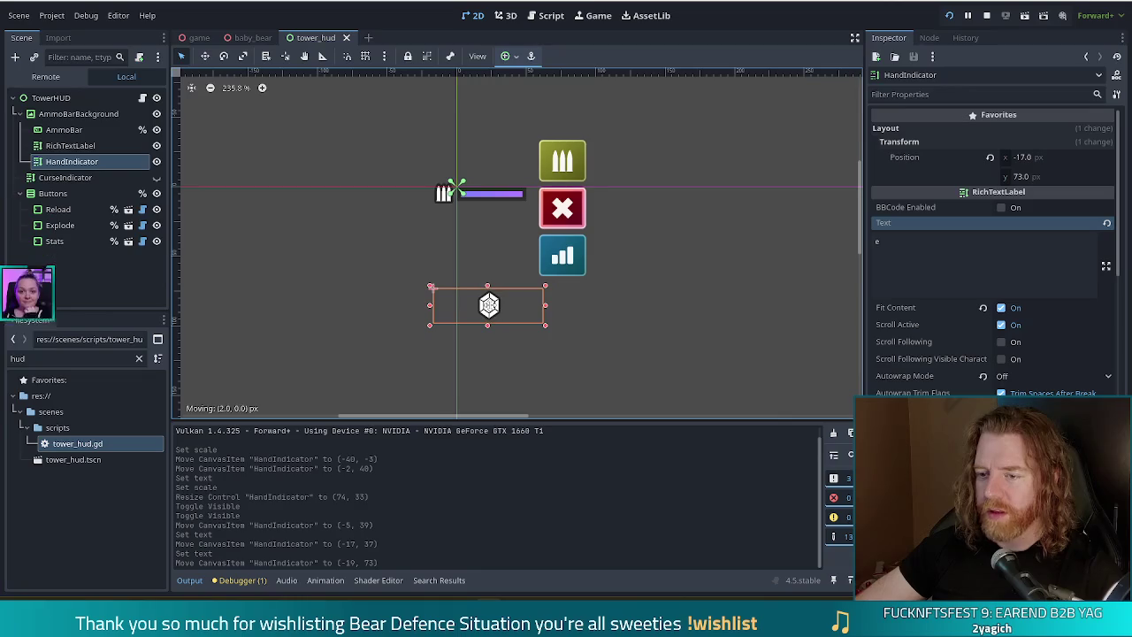
key("F5")
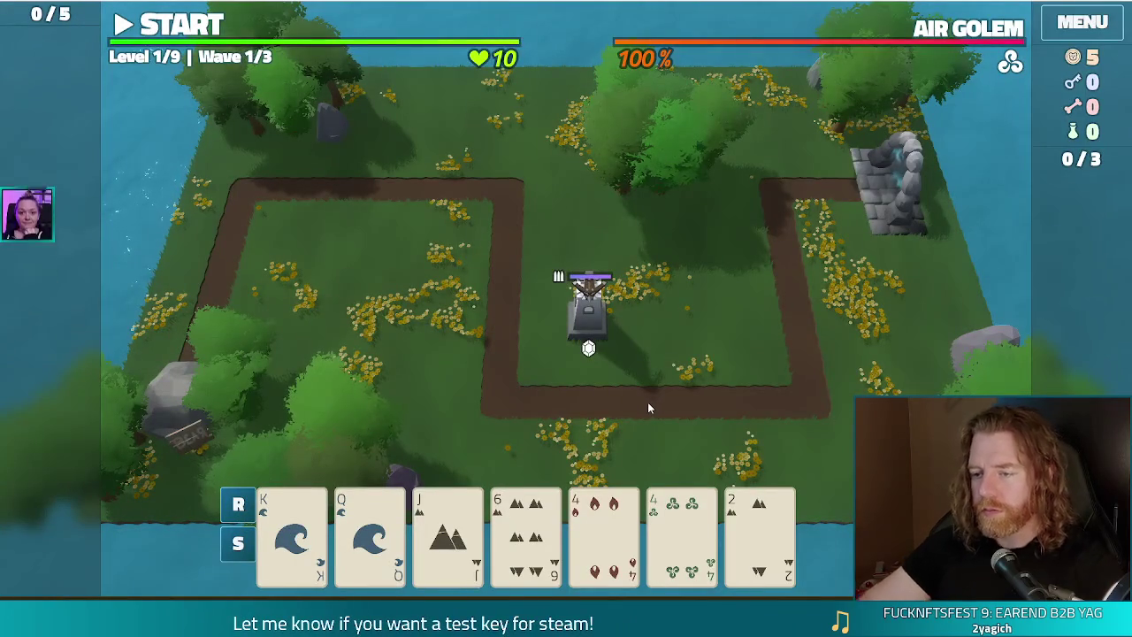
key("F8")
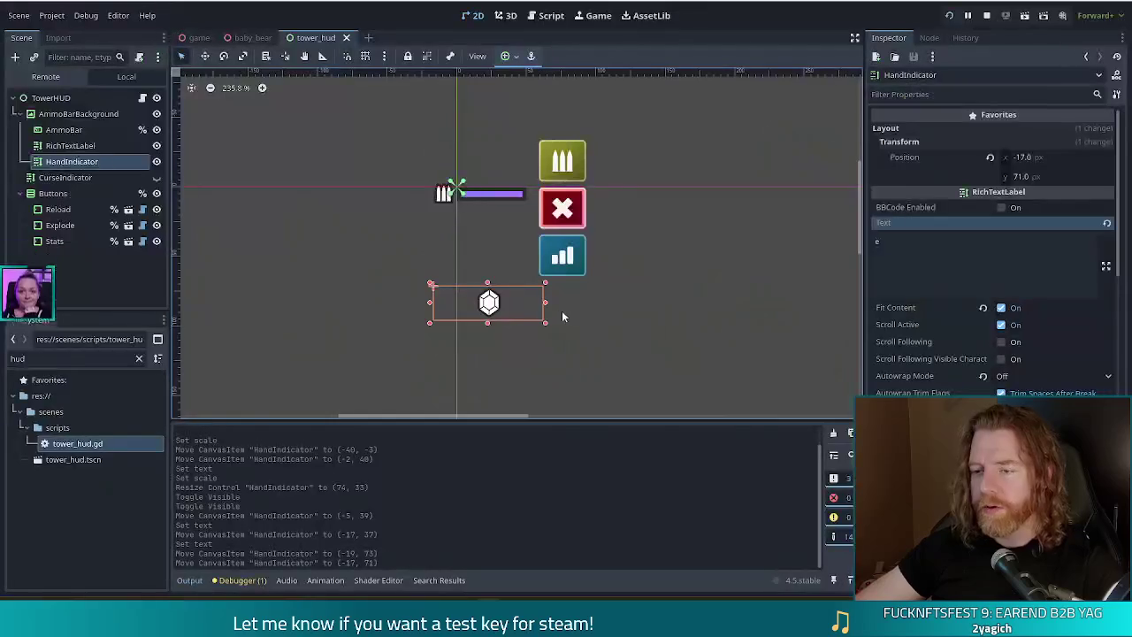
mouse_move(490, 302)
left_mouse_down()
mouse_move(489, 83)
mouse_move(490, 165)
left_mouse_up()
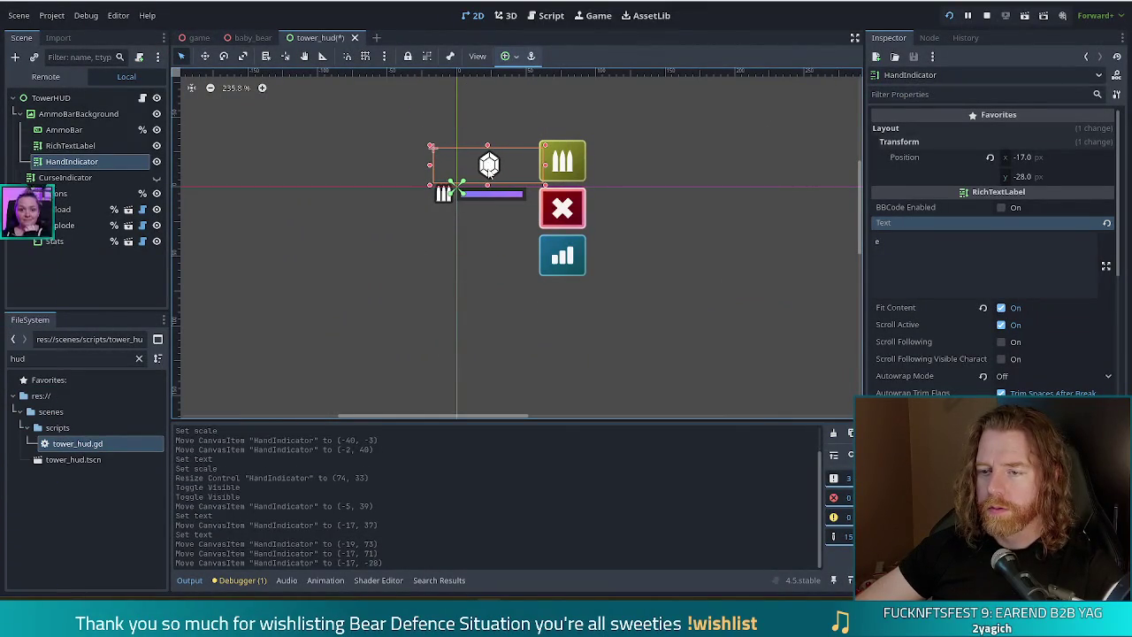
key("F5")
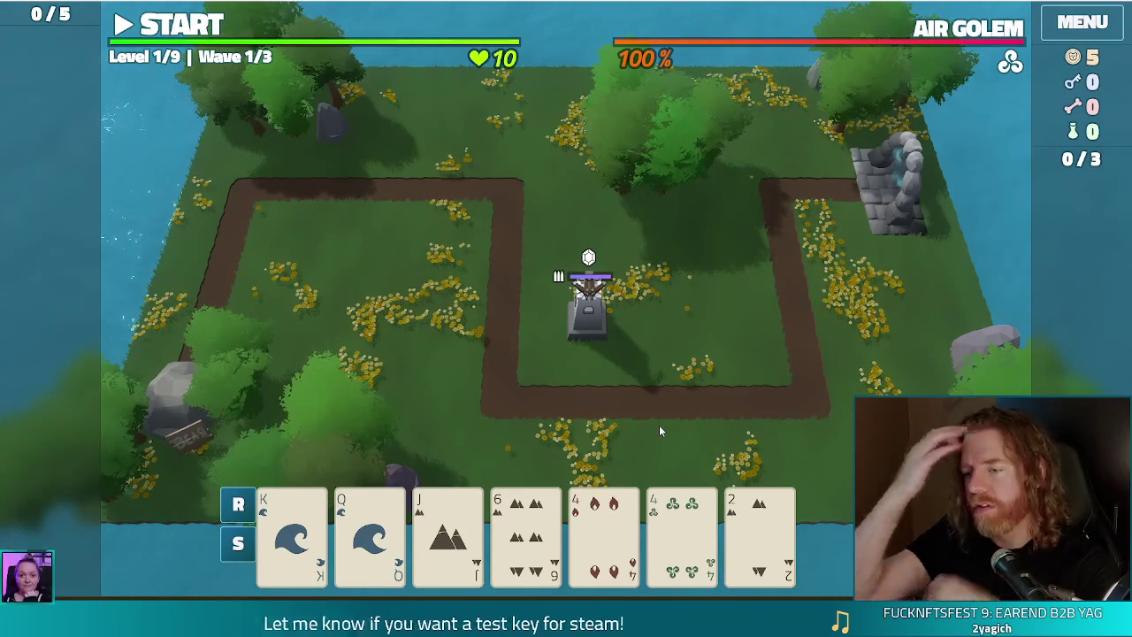
key("alt+Tab")
Set HandIndicator's text back to 'eee' and run the game to see three gems.
left_click(908, 279)
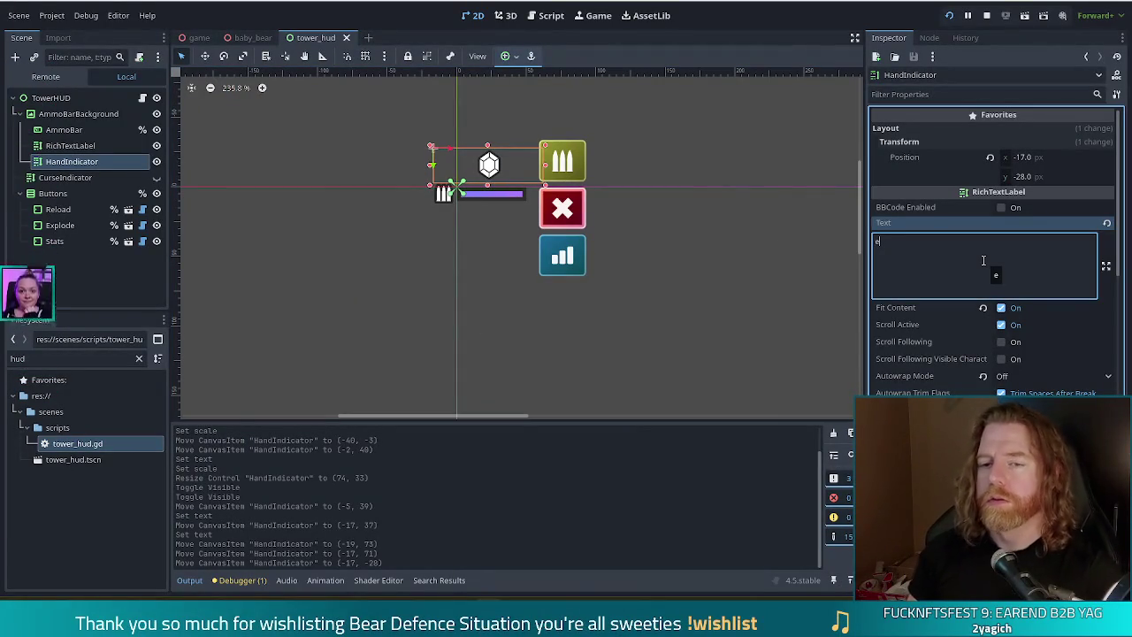
key("F5")
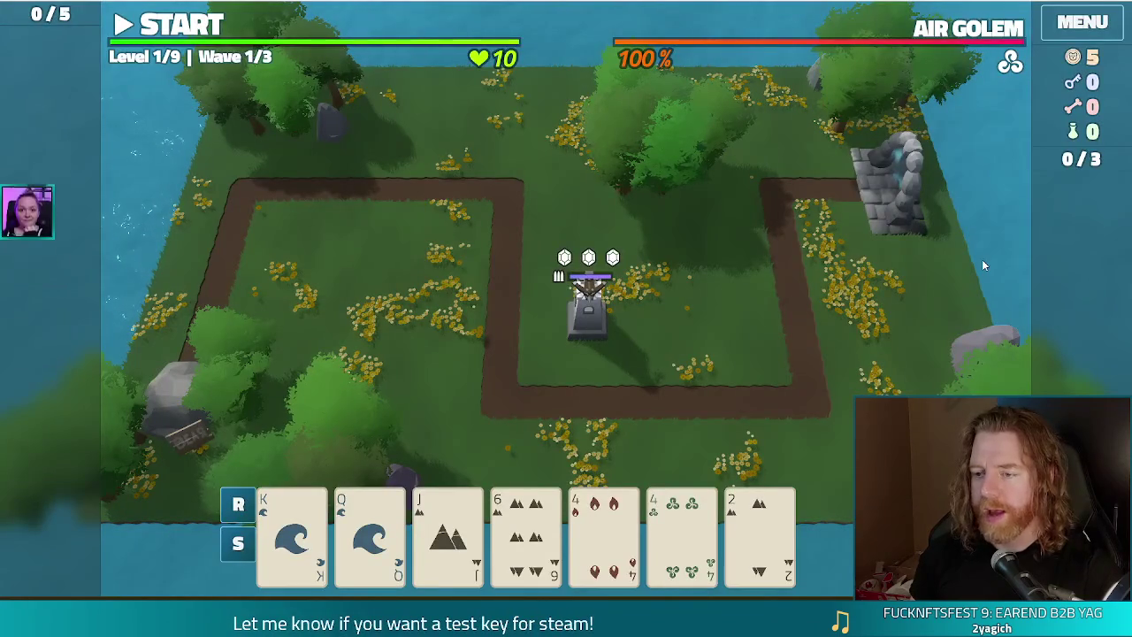
key("alt+F4")
Inspect the Theme Overrides Constants outline size, then run the game again.
scroll(972, 292, "down", 5)
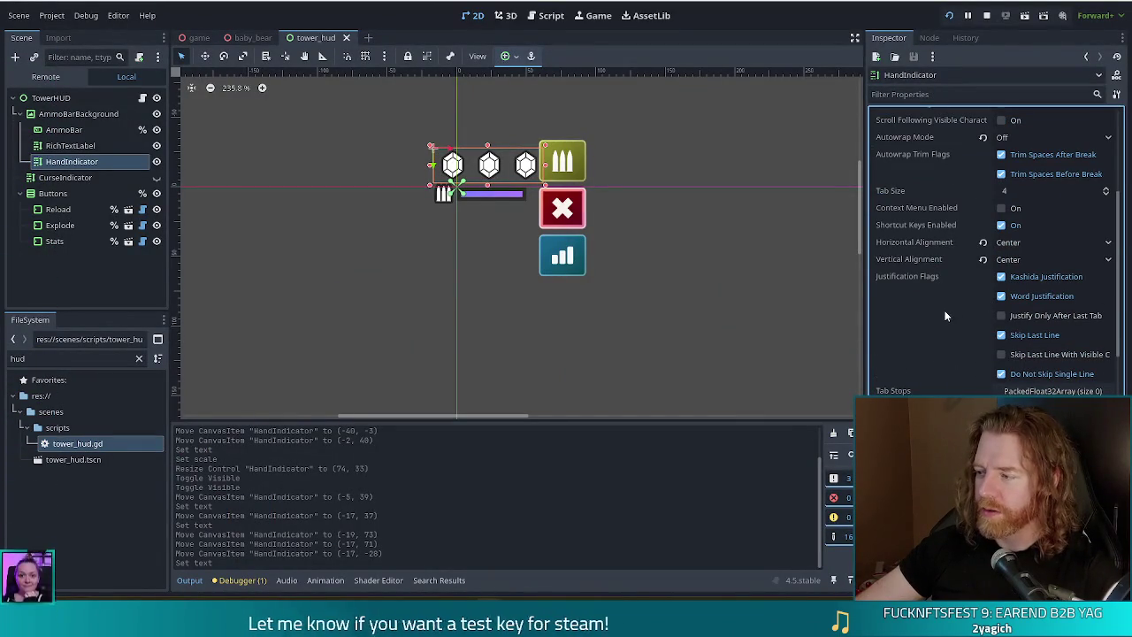
scroll(970, 315, "down", 10)
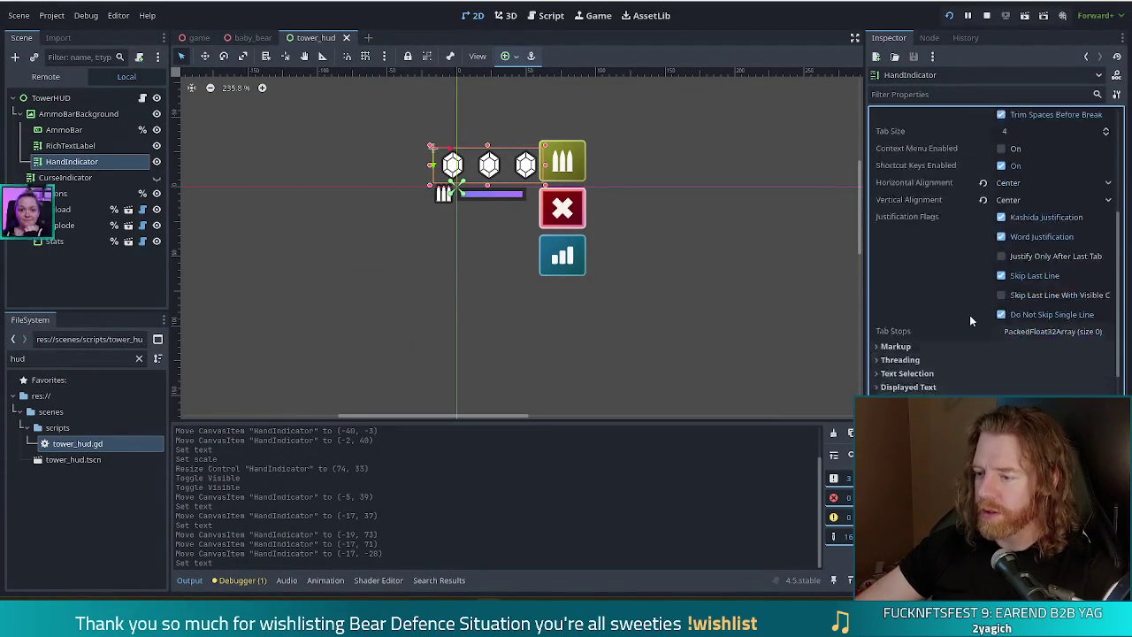
scroll(960, 335, "down", 5)
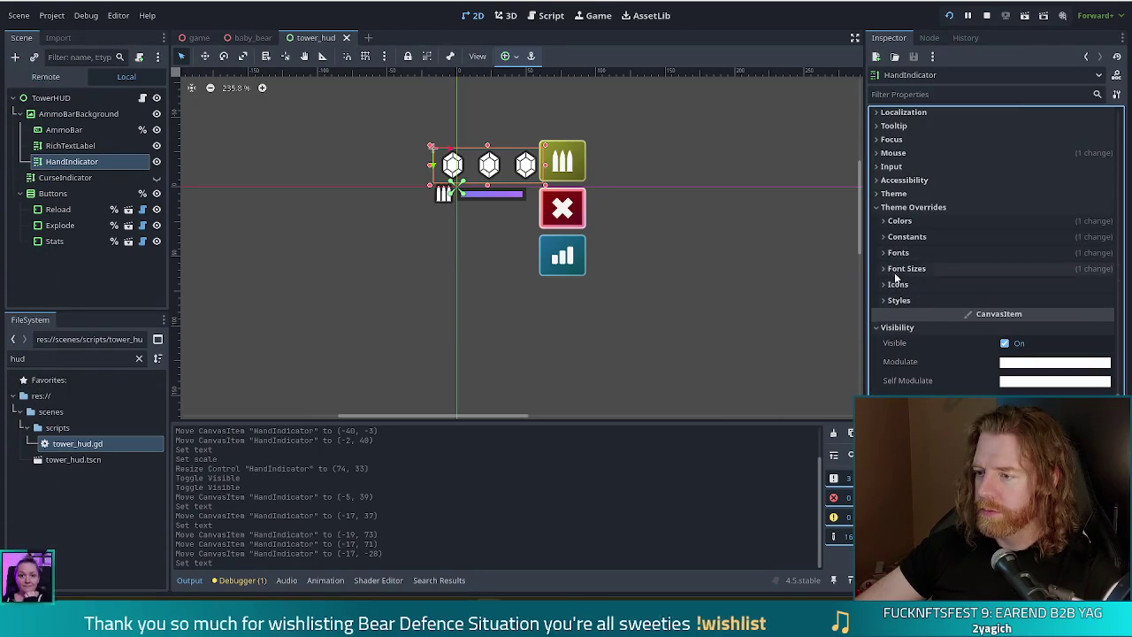
left_click(900, 236)
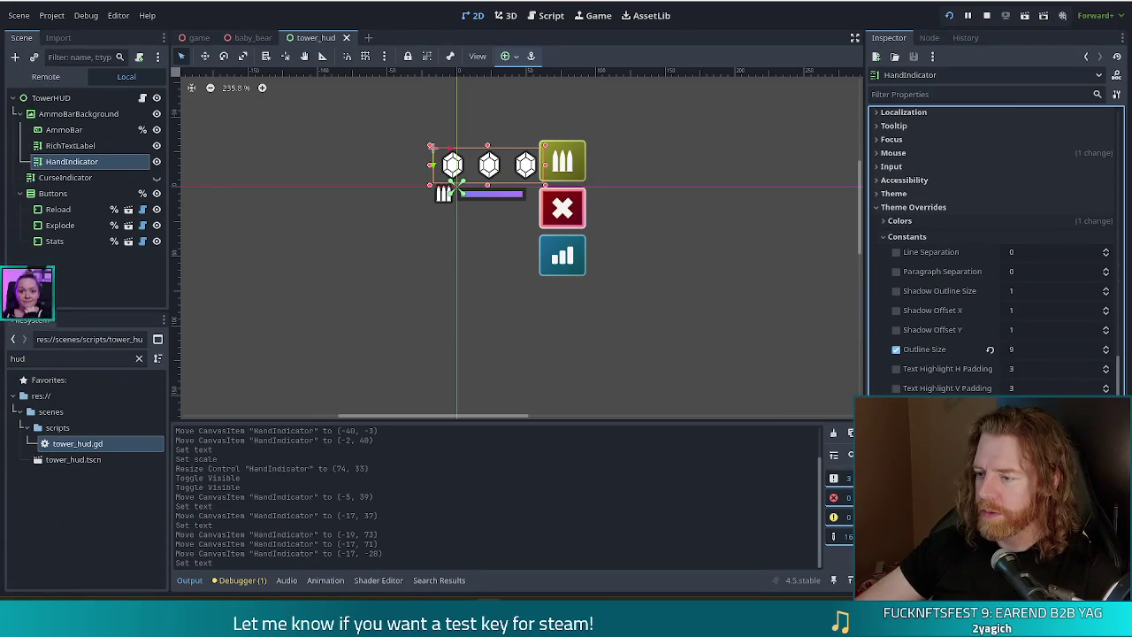
mouse_move(955, 356)
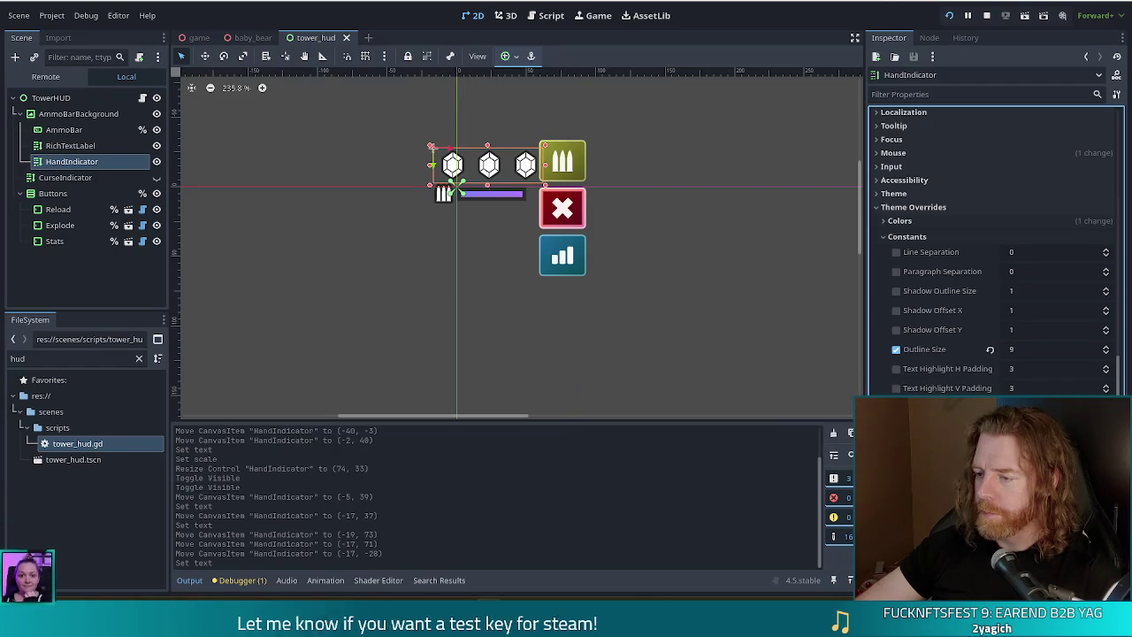
mouse_move(941, 272)
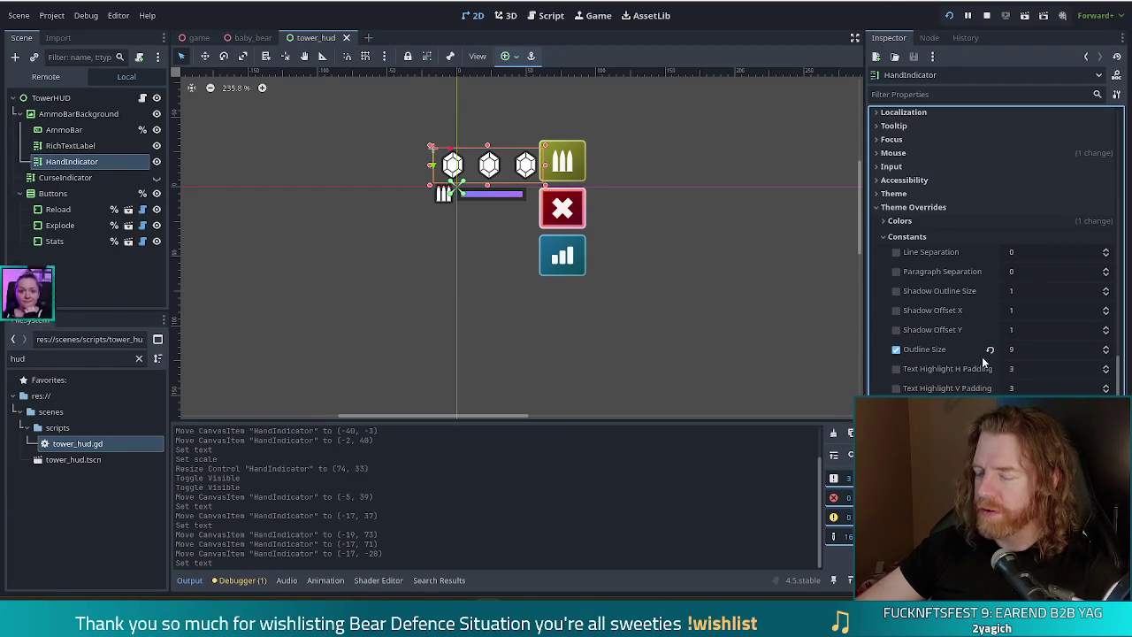
scroll(989, 303, "up", 15)
key("F5")
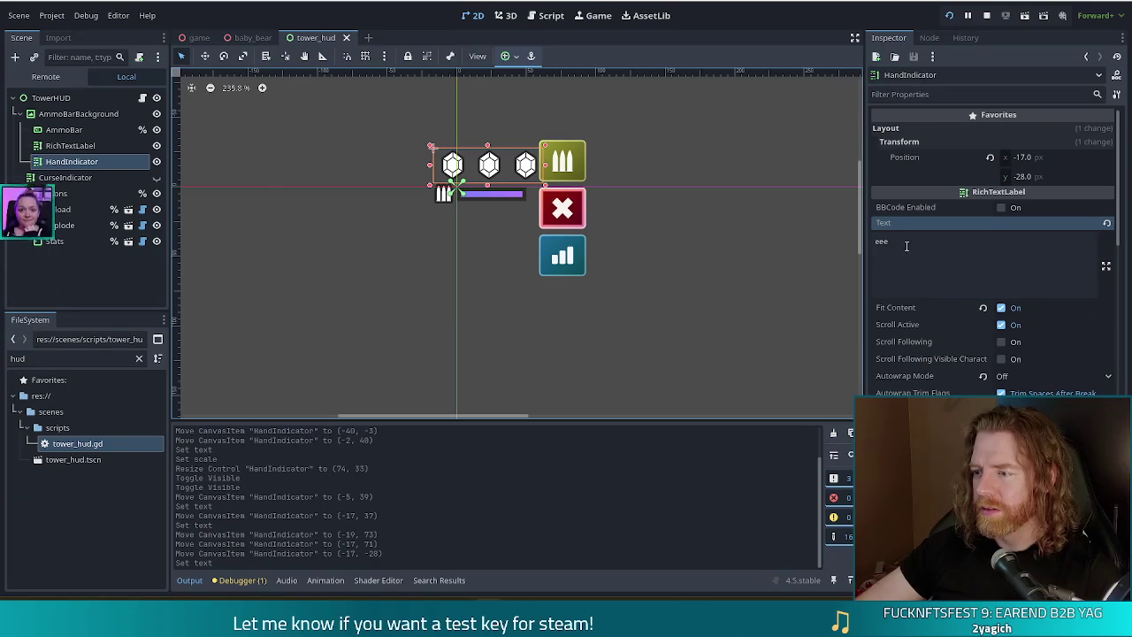
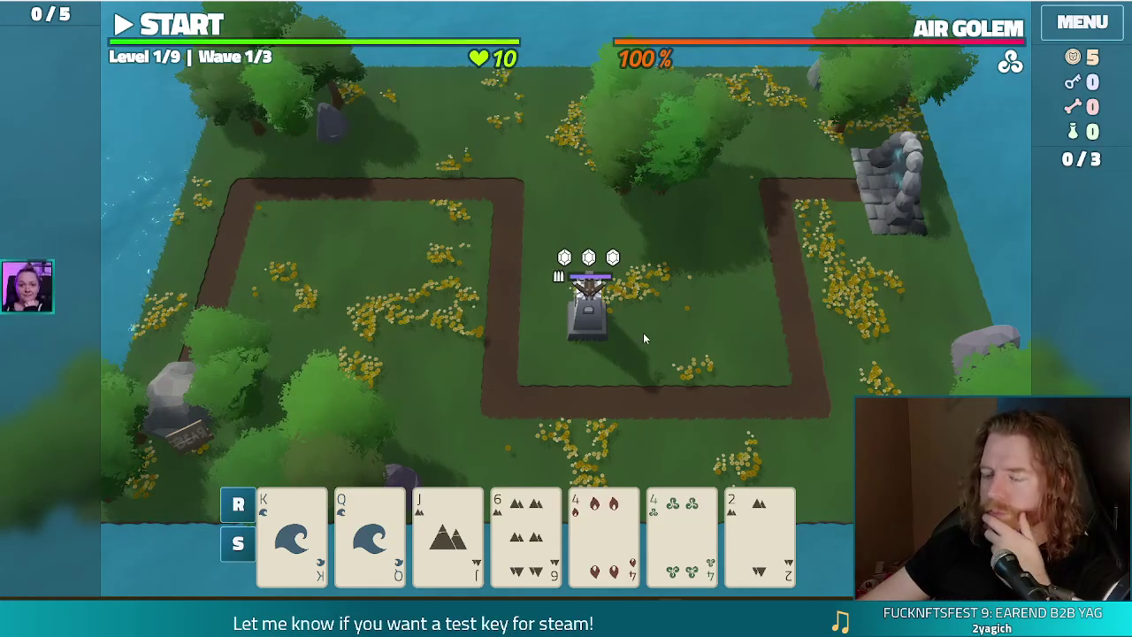
Stop the running Bear Defence Situation game and clear the node selection in the tower HUD scene.
mouse_move(603, 531)
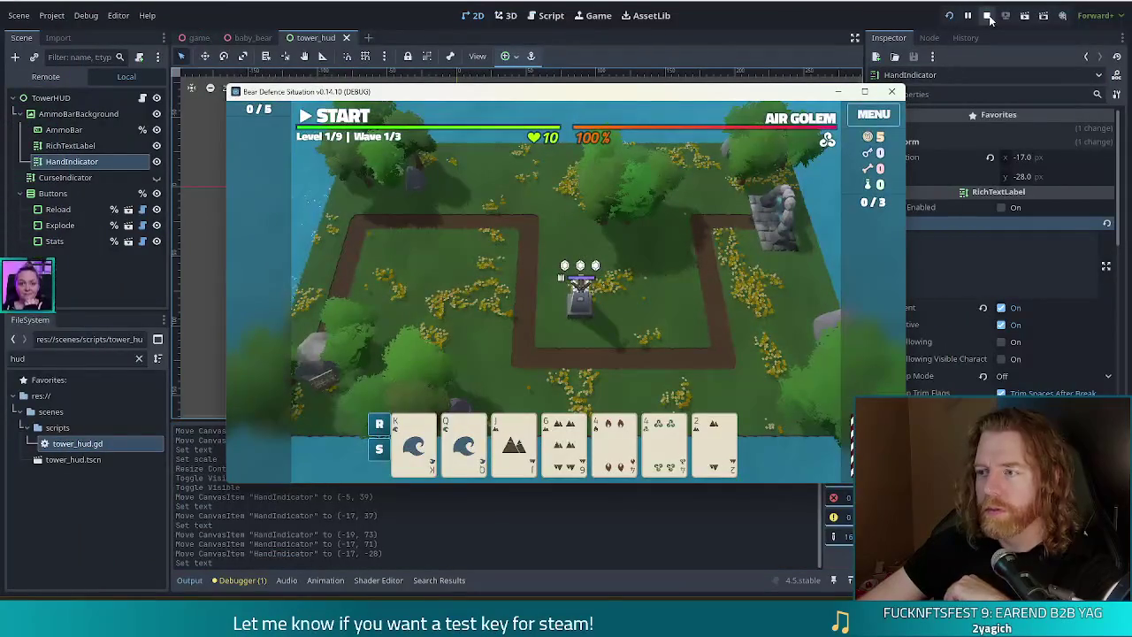
left_click(987, 15)
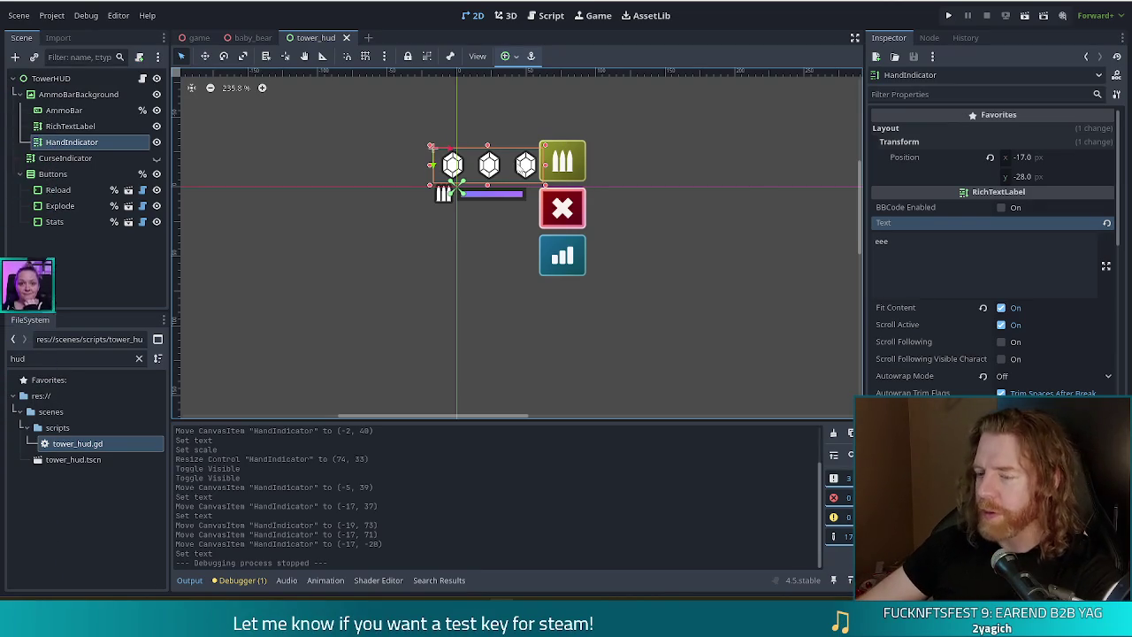
left_click(449, 248)
Remove the HandIndicator label node from the tower HUD scene and save the scene.
left_click(492, 174)
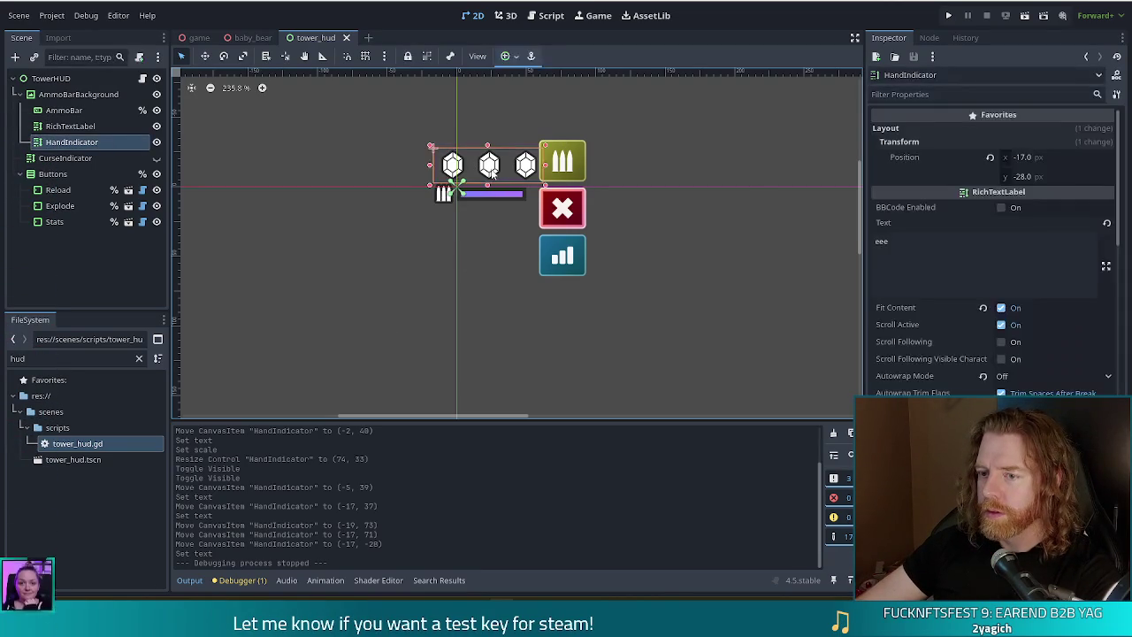
key("Delete")
left_click(522, 316)
key("ctrl+s")
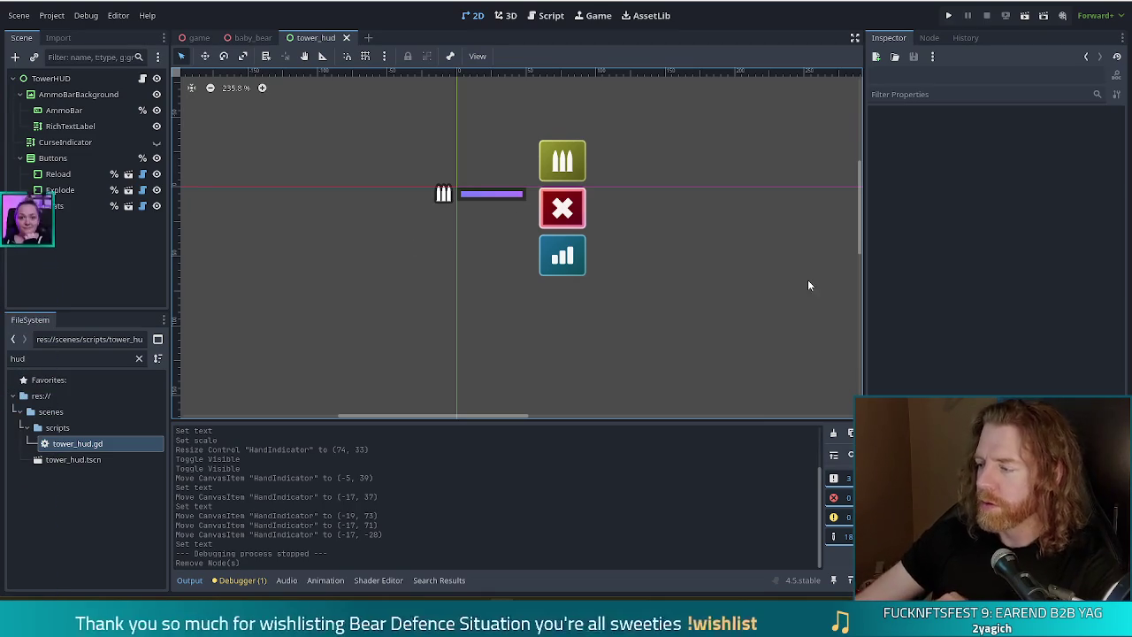
key("ctrl+s")
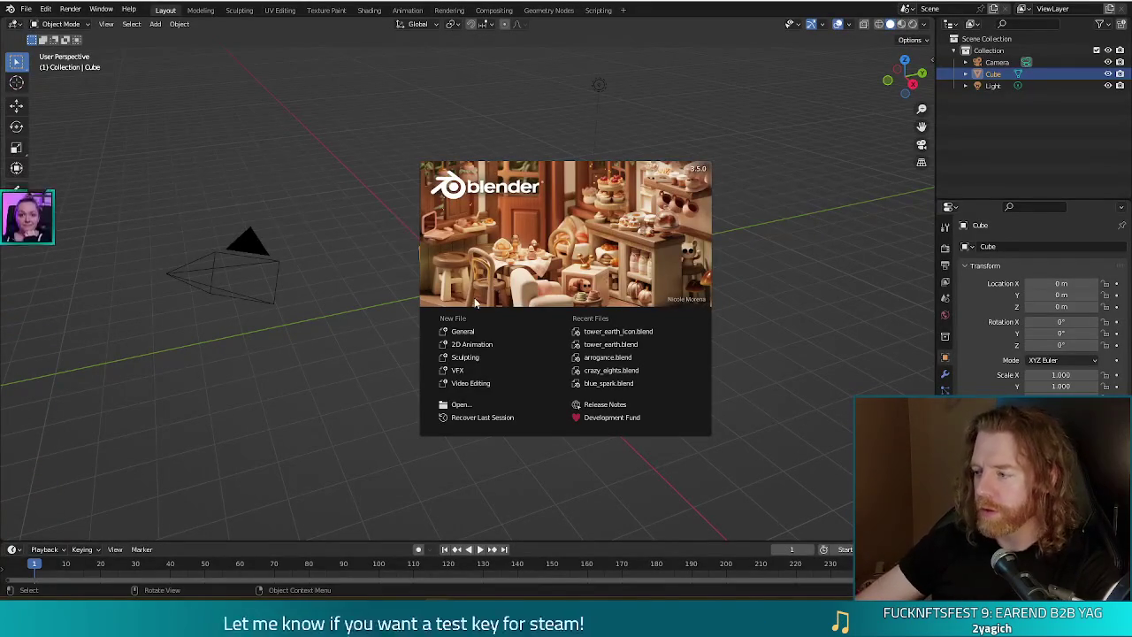
Dismiss the splash screen and open tower_ballista_icon.blend from the file browser.
left_click(28, 10)
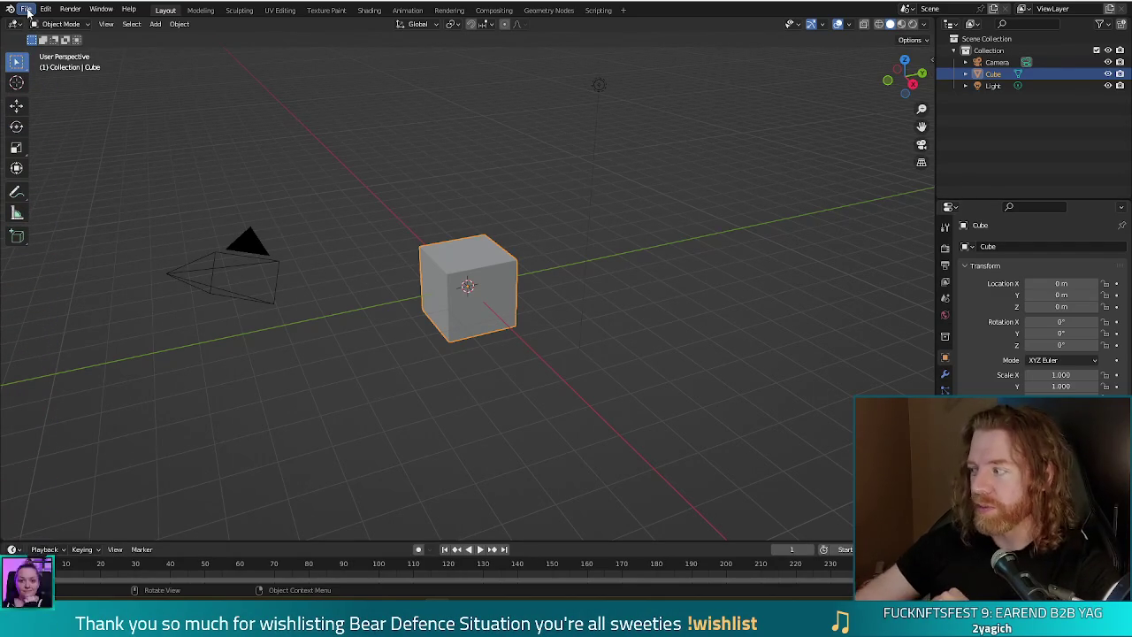
left_click(27, 10)
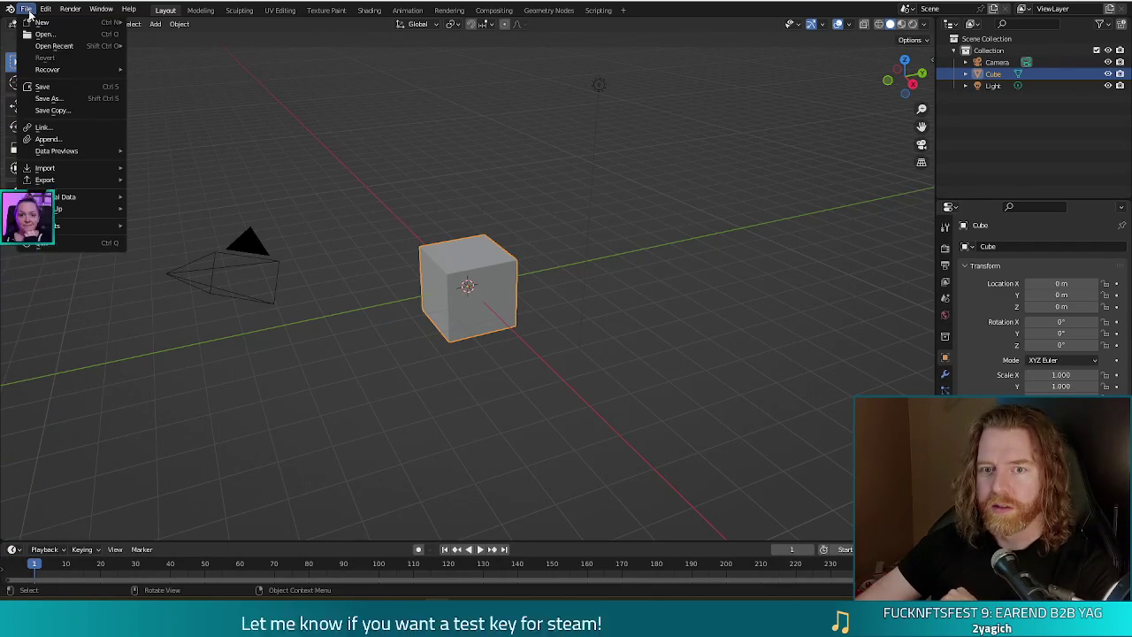
left_click(44, 34)
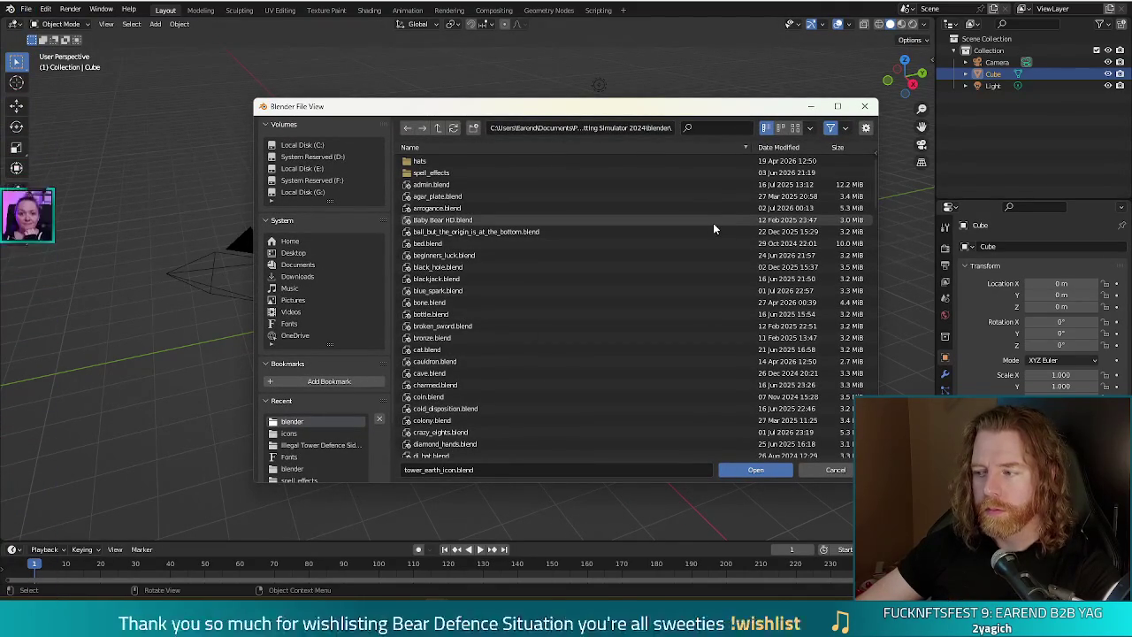
scroll(576, 255, "down", 10)
scroll(575, 256, "down", 15)
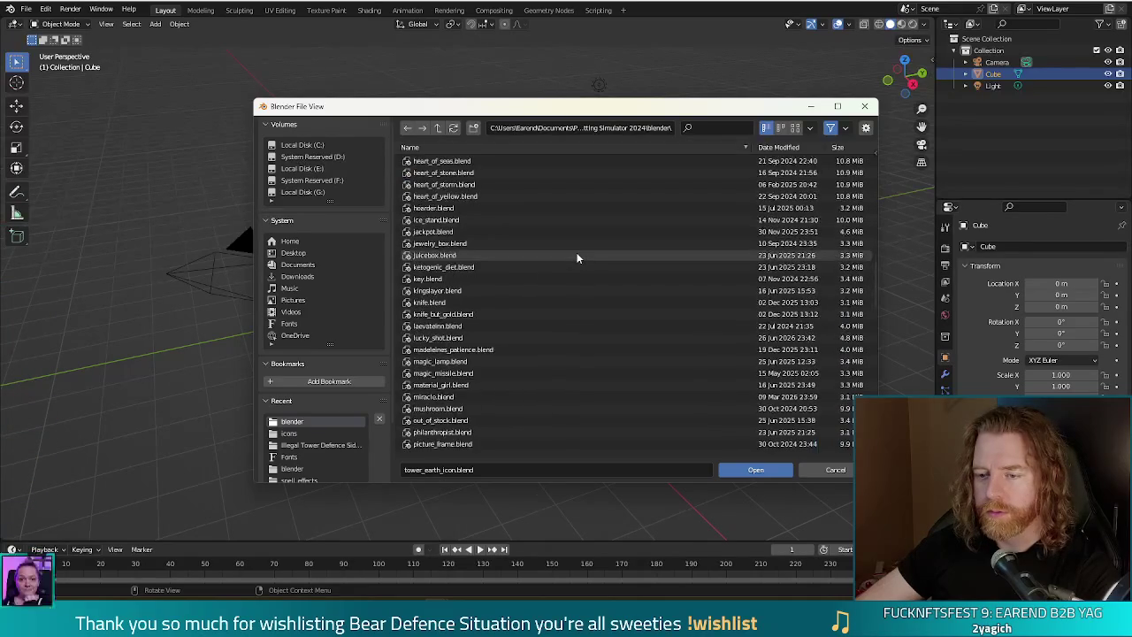
scroll(577, 256, "down", 5)
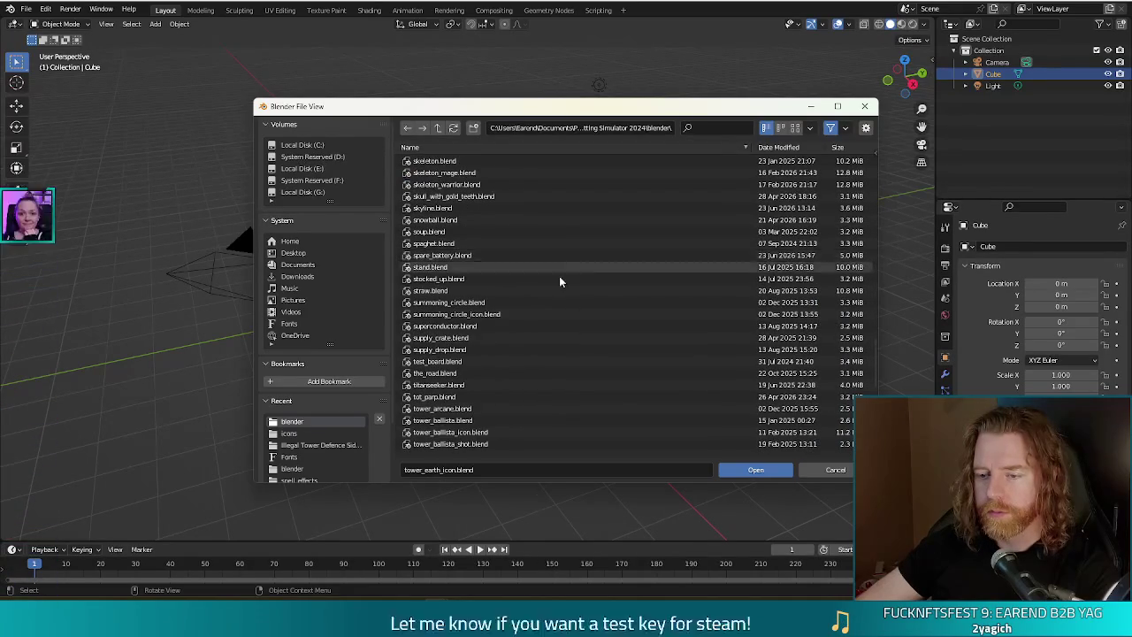
double_click(443, 408)
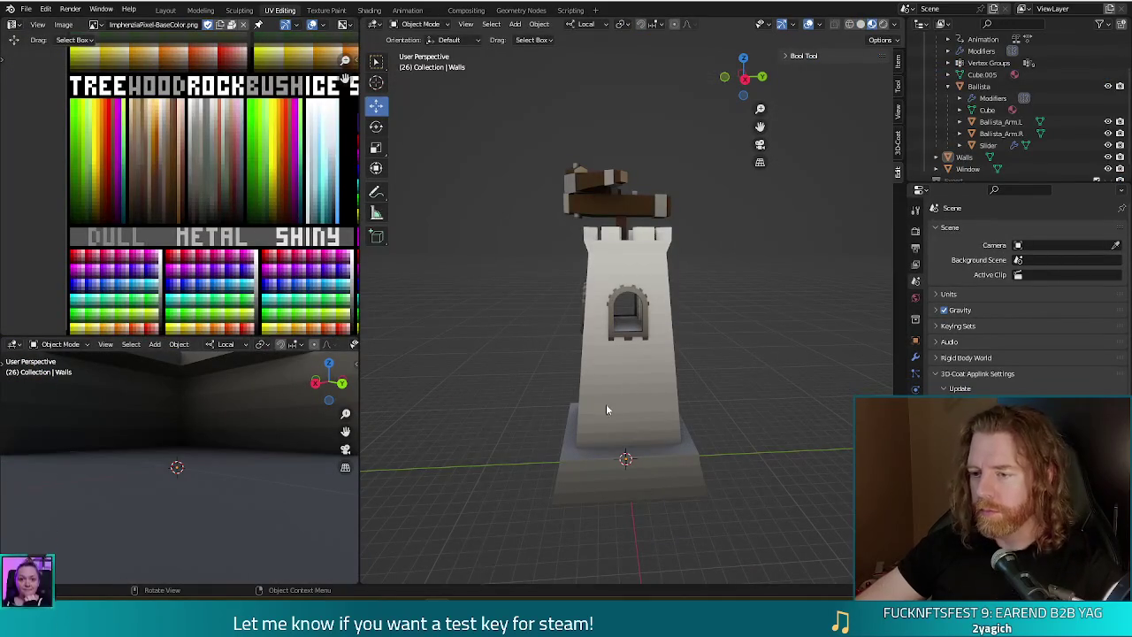
In Edit Mode on the walls, add a cube, raise it up the tower and scale it to 4.652.
left_click(606, 408)
key("Tab")
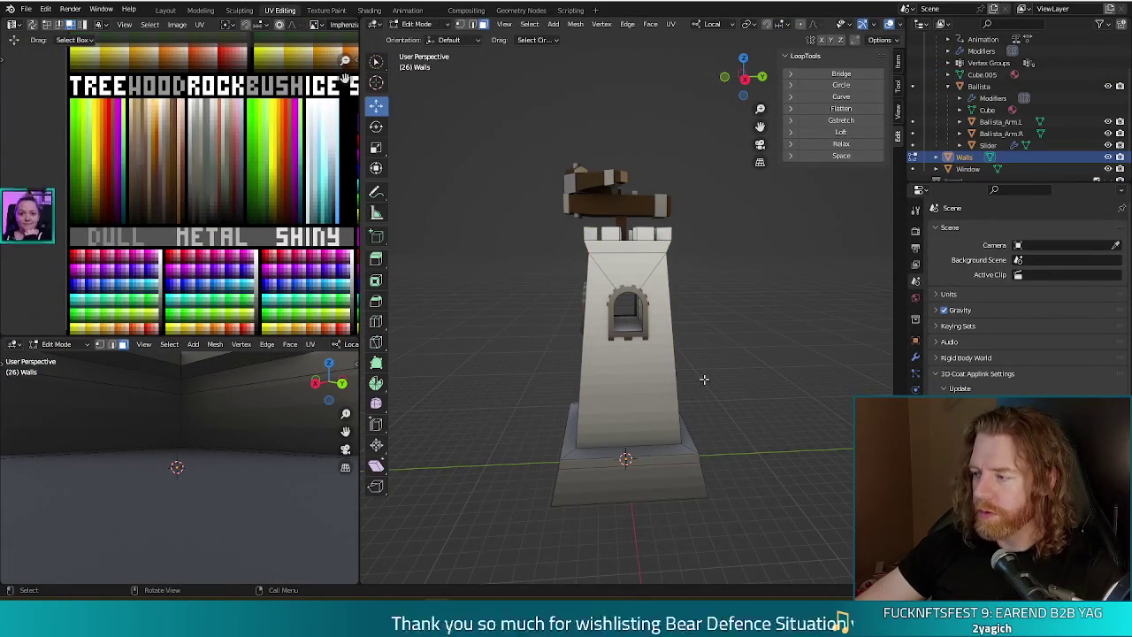
mouse_move(720, 389)
left_mouse_down()
mouse_move(756, 405)
mouse_move(756, 442)
mouse_move(758, 392)
left_mouse_up()
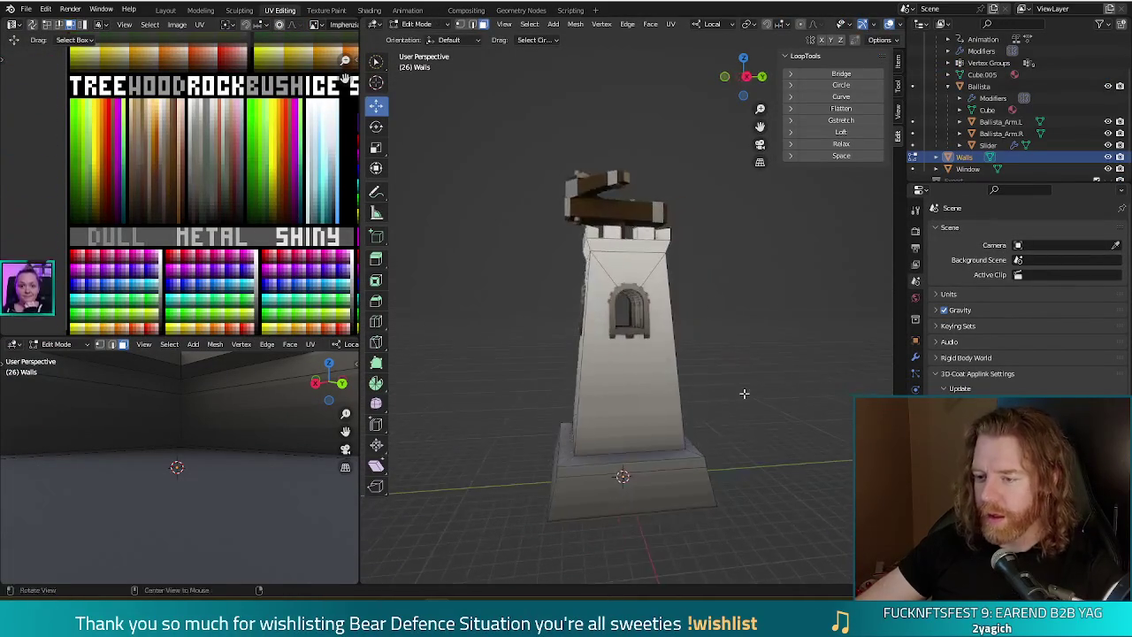
key("ctrl+r")
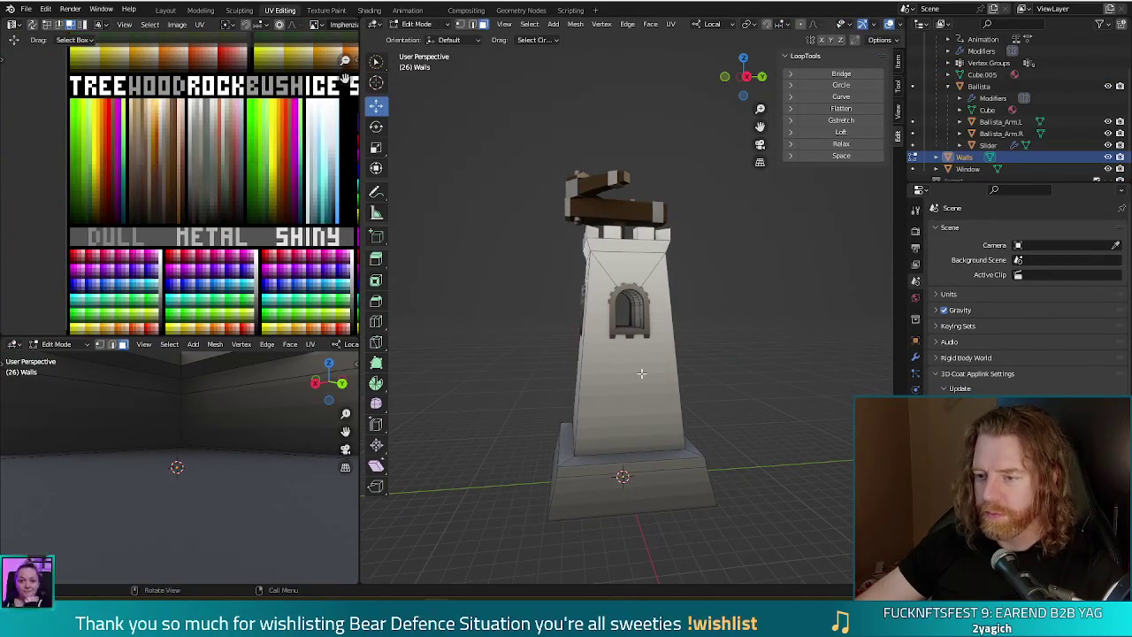
mouse_move(734, 379)
left_mouse_down()
mouse_move(741, 400)
mouse_move(735, 389)
left_mouse_up()
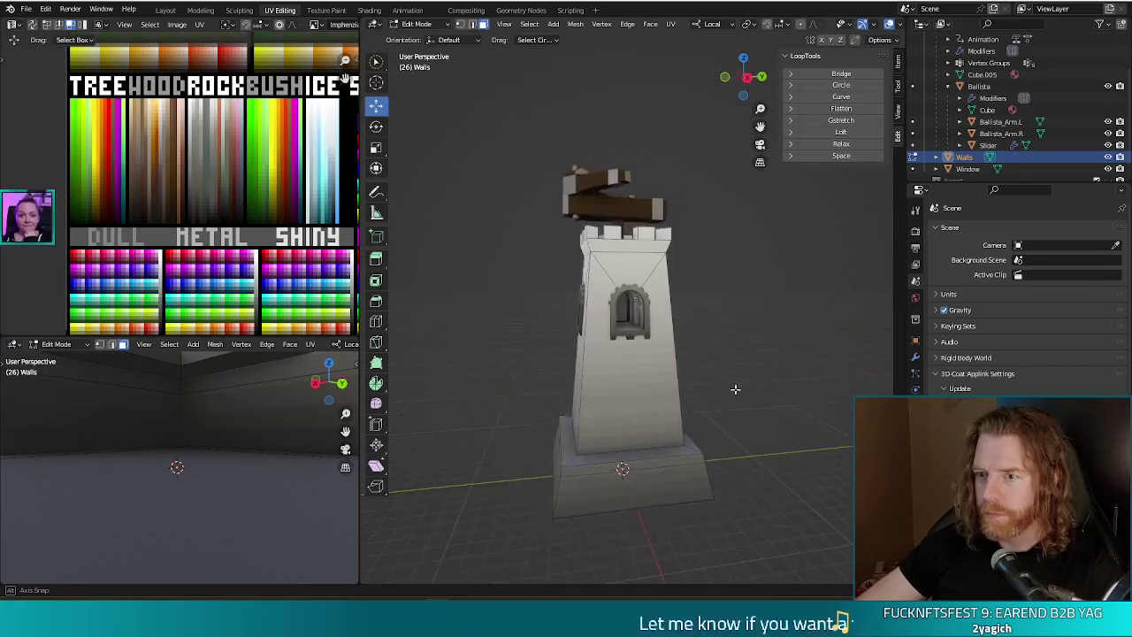
left_click(553, 23)
left_click(569, 50)
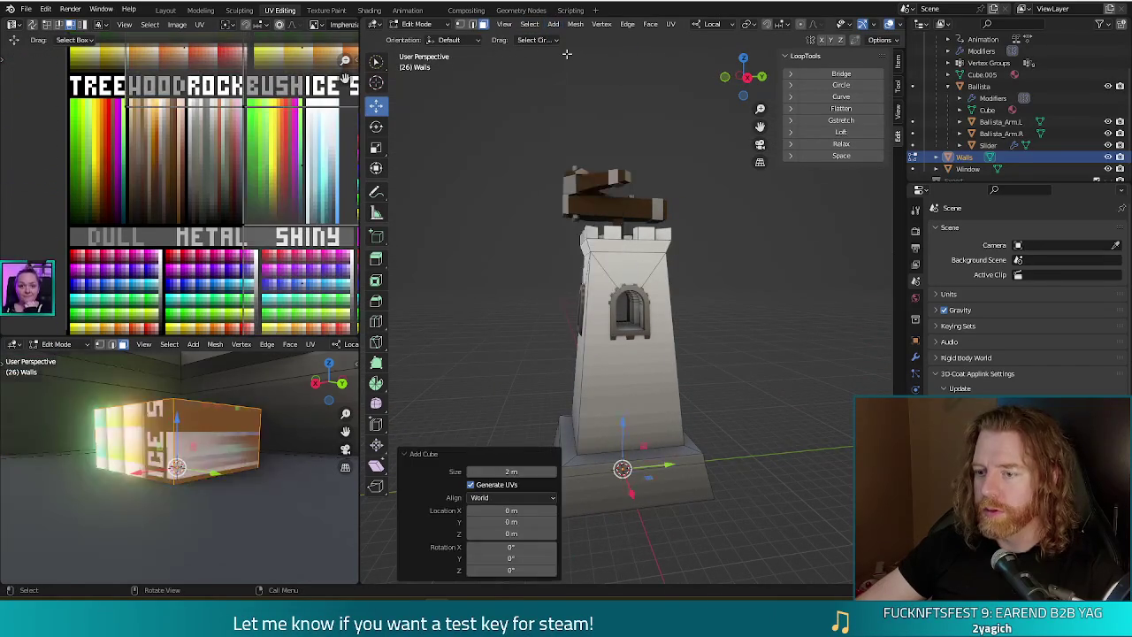
left_click_drag(618, 431, 621, 339)
key("s")
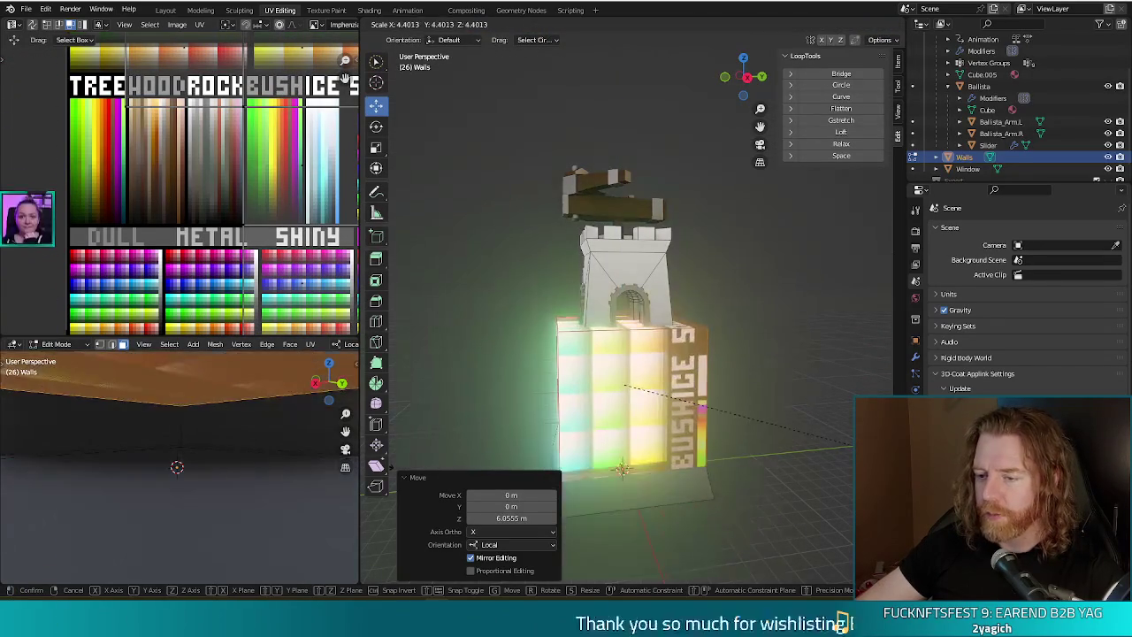
key("Return")
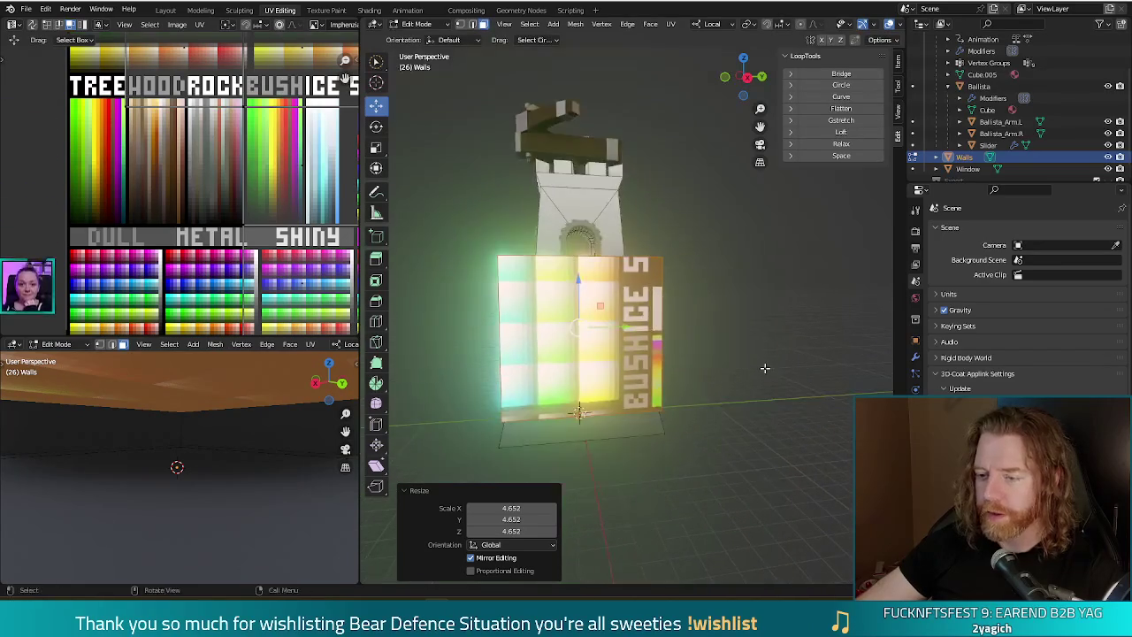
Select all faces of the new block and start moving its UVs across the palette.
scroll(753, 336, "down", 4)
left_click_drag(761, 357, 733, 352)
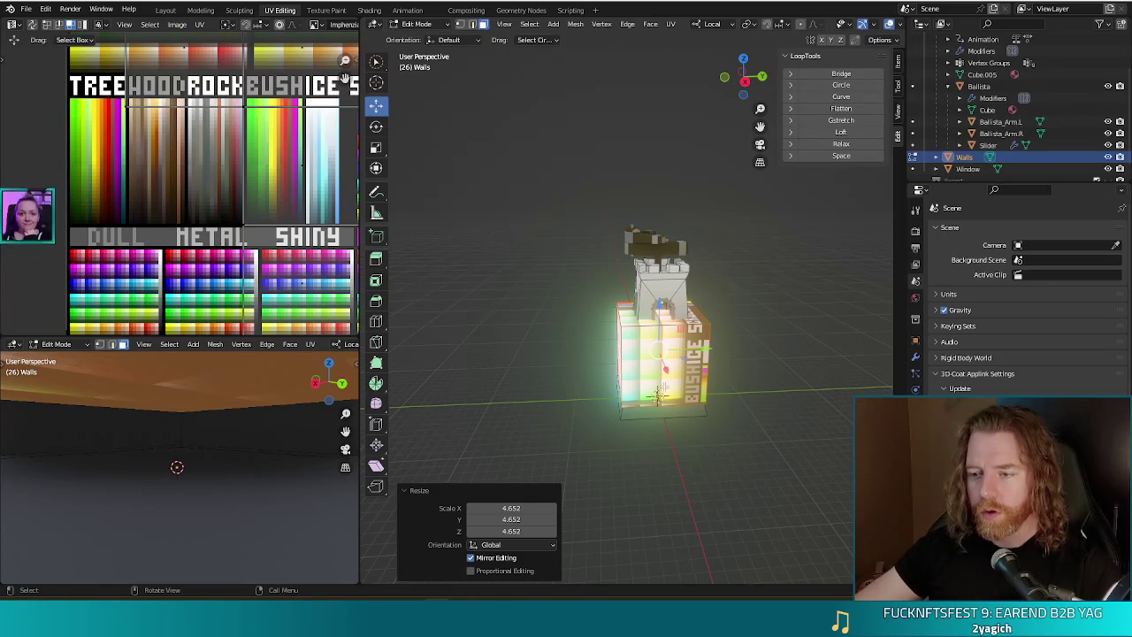
scroll(739, 397, "up", 5)
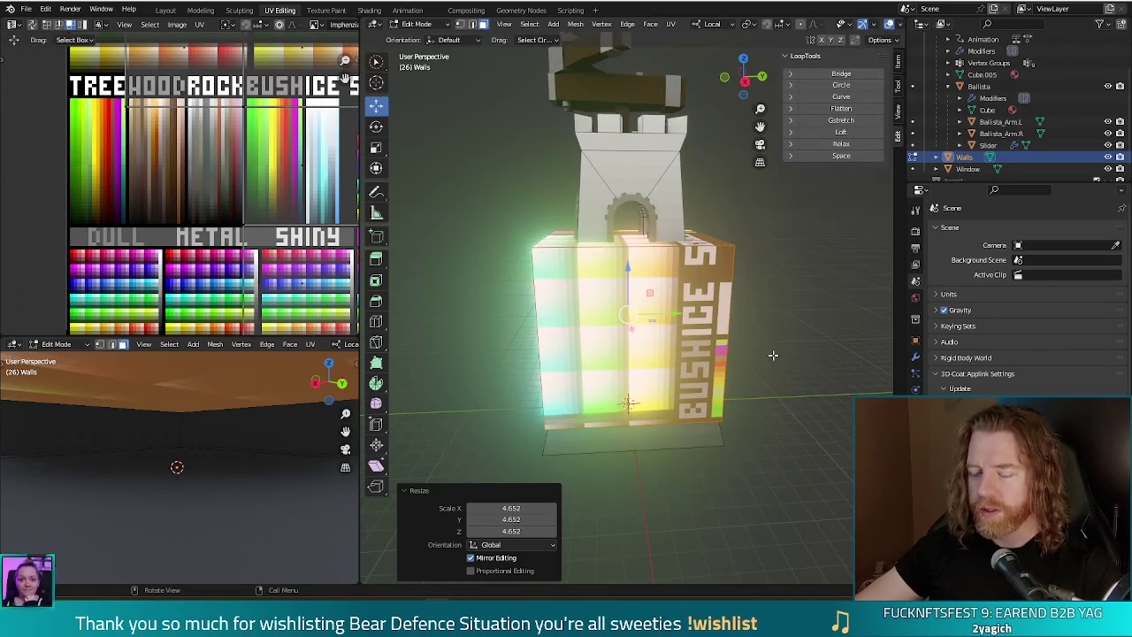
left_click(768, 359)
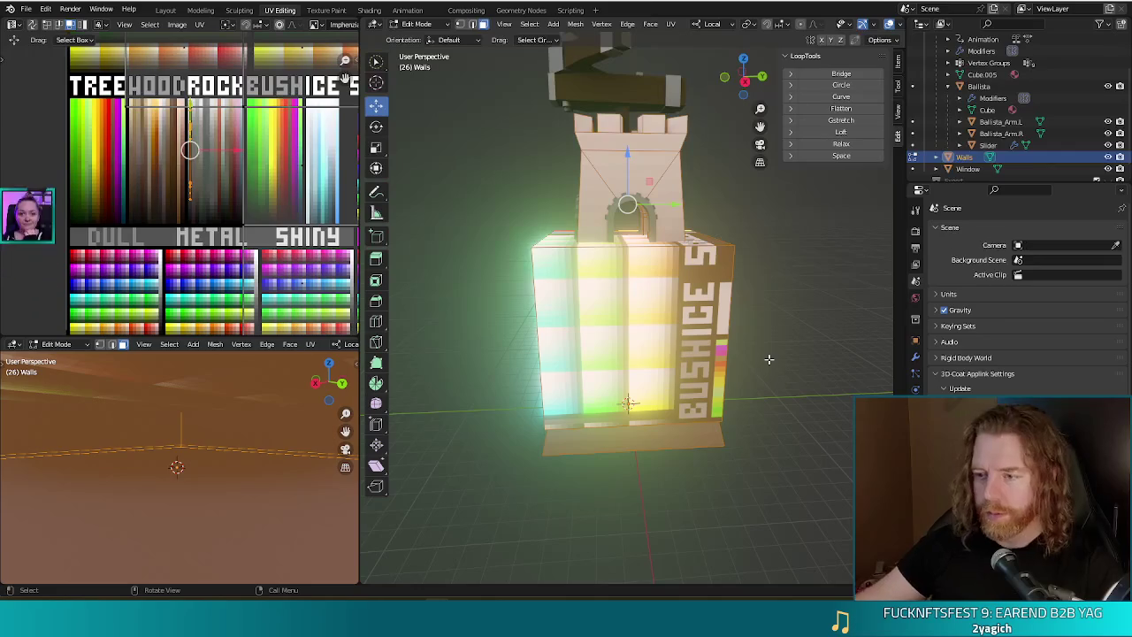
key("l")
mouse_move(331, 199)
left_mouse_down()
mouse_move(237, 223)
mouse_move(239, 150)
mouse_move(299, 168)
left_mouse_up()
key("g")
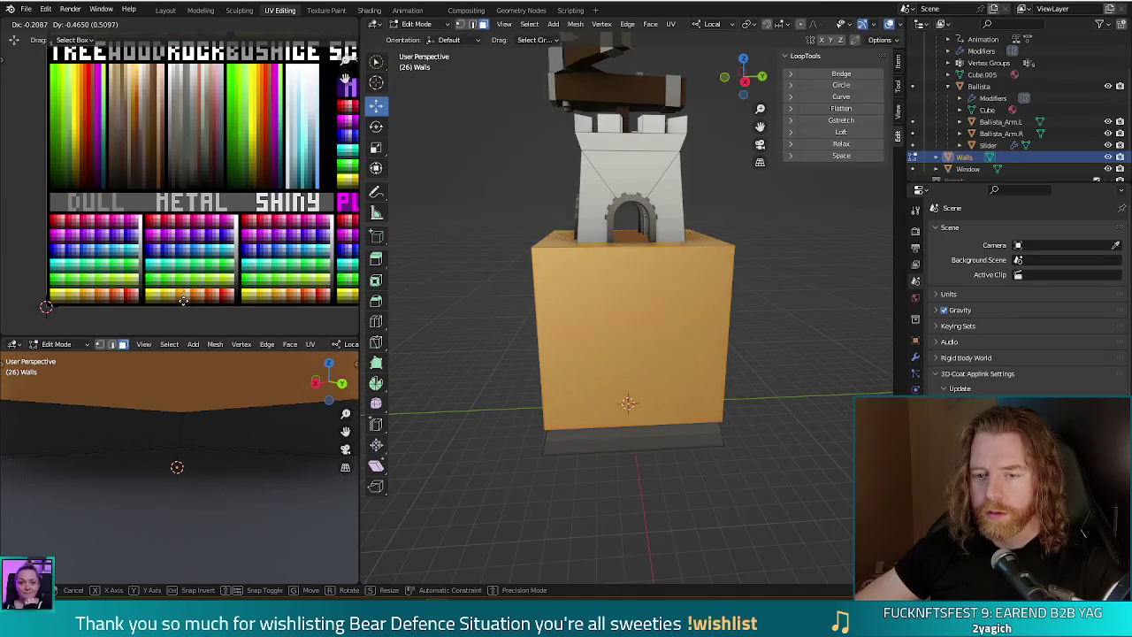
Place the block's UVs on the orange colour of the palette.
left_click(183, 305)
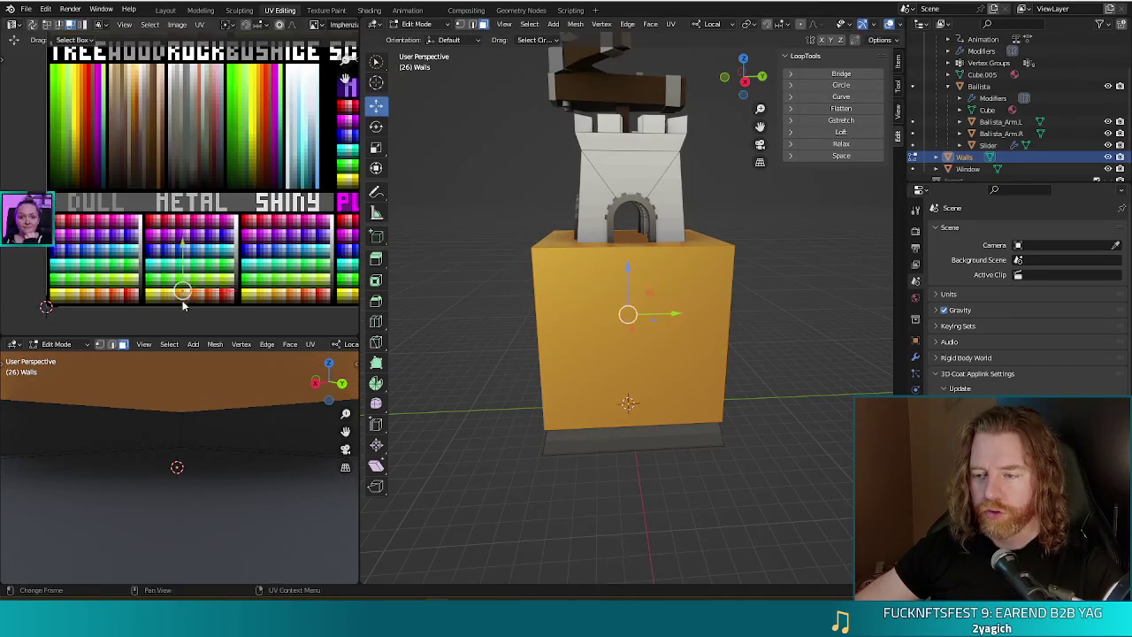
left_click_drag(707, 305, 769, 315)
left_click_drag(206, 292, 303, 301)
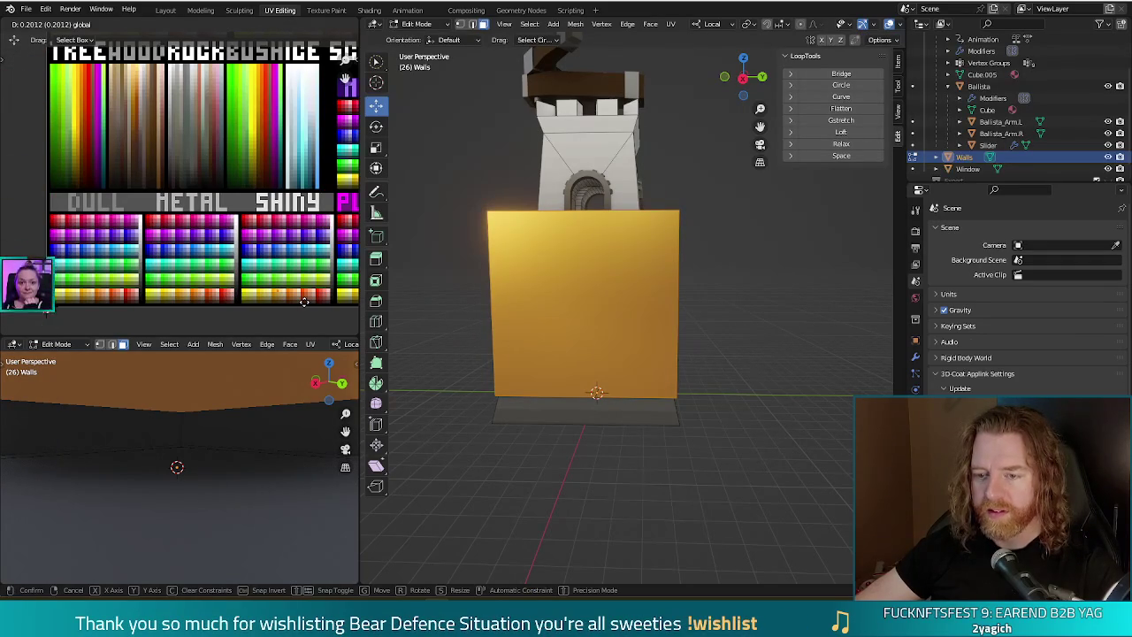
left_click_drag(304, 301, 304, 301)
mouse_move(764, 328)
left_mouse_down()
mouse_move(746, 328)
mouse_move(772, 322)
mouse_move(796, 336)
mouse_move(713, 354)
mouse_move(731, 392)
mouse_move(689, 343)
left_mouse_up()
Flatten the orange block into a band, shrink it to 0.799 and lower it 2.4477 m.
key("s")
key("z")
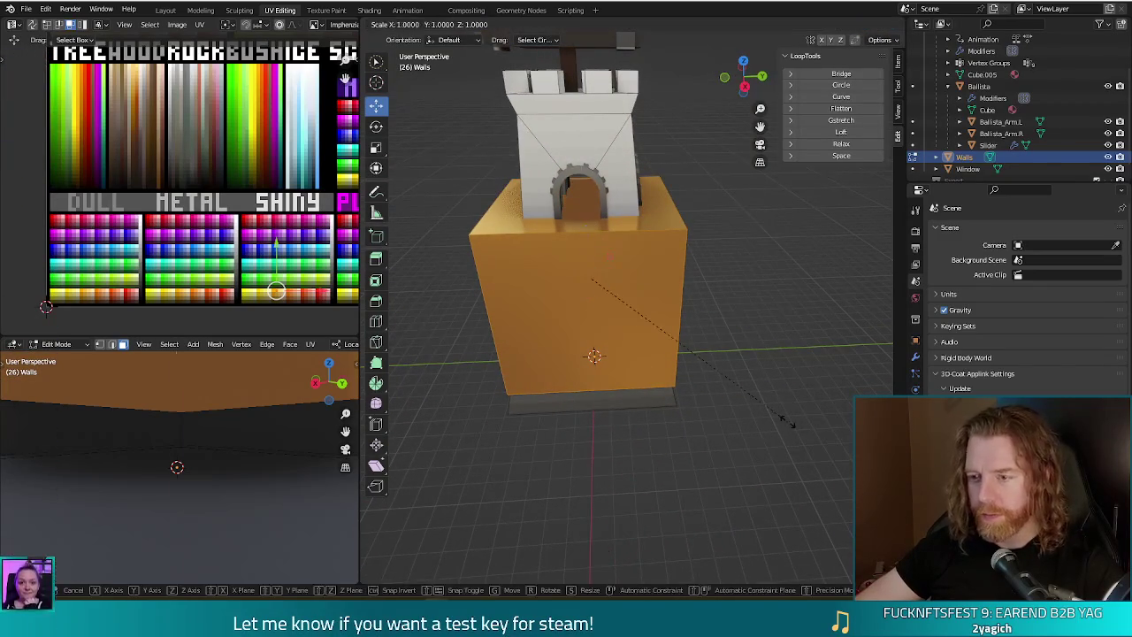
left_click(640, 296)
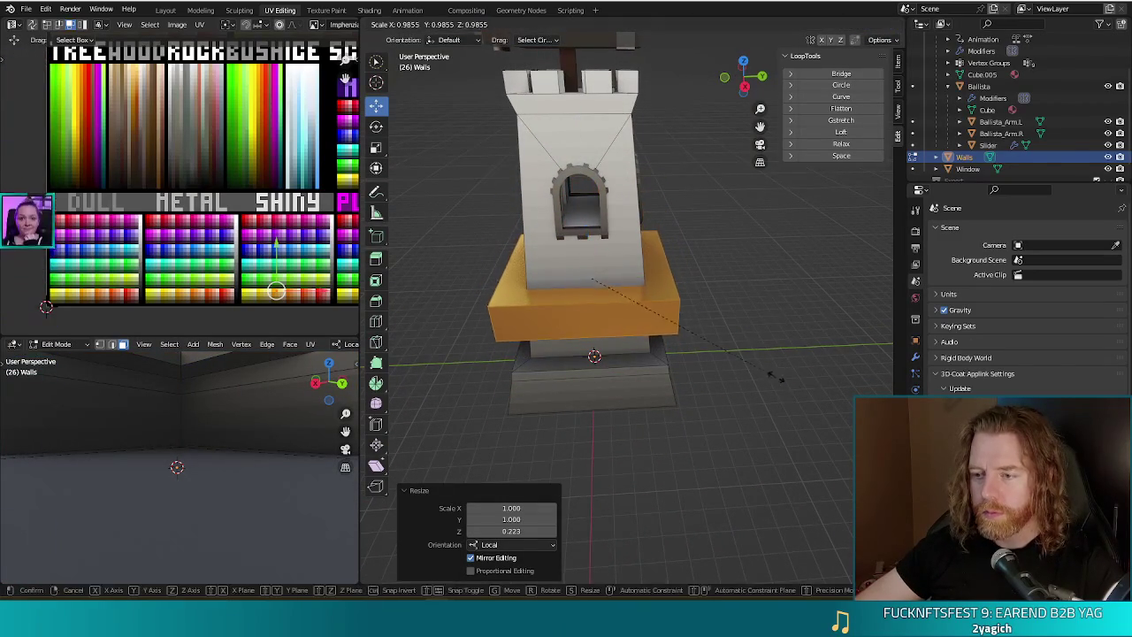
key("s")
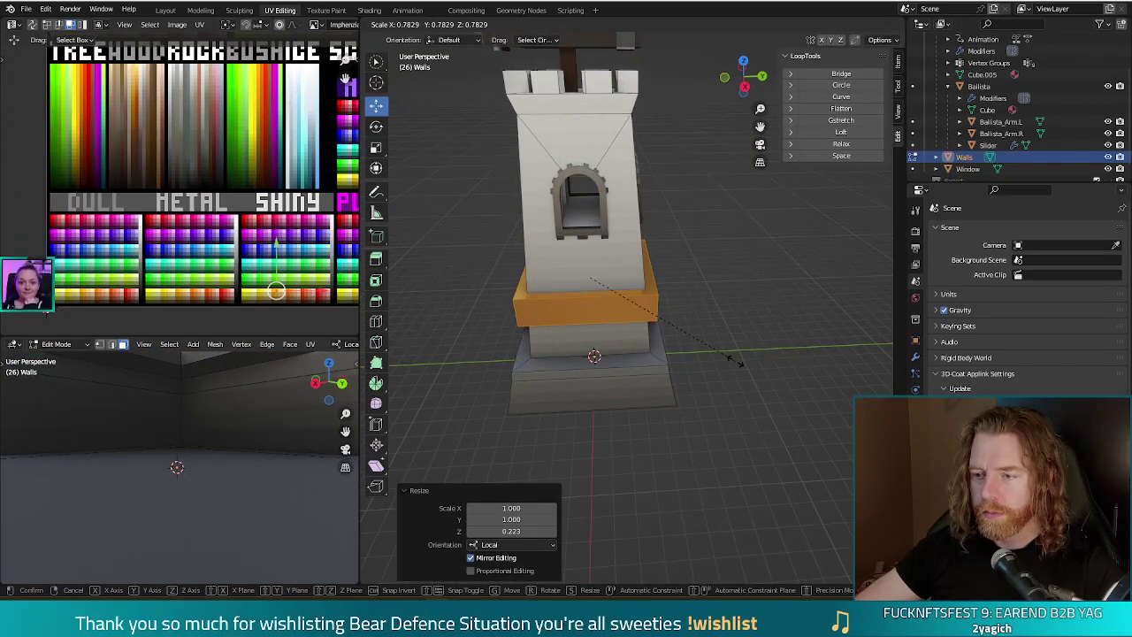
left_click(736, 355)
mouse_move(736, 355)
left_mouse_down()
mouse_move(721, 340)
mouse_move(727, 328)
mouse_move(620, 274)
left_mouse_up()
key("g")
key("z")
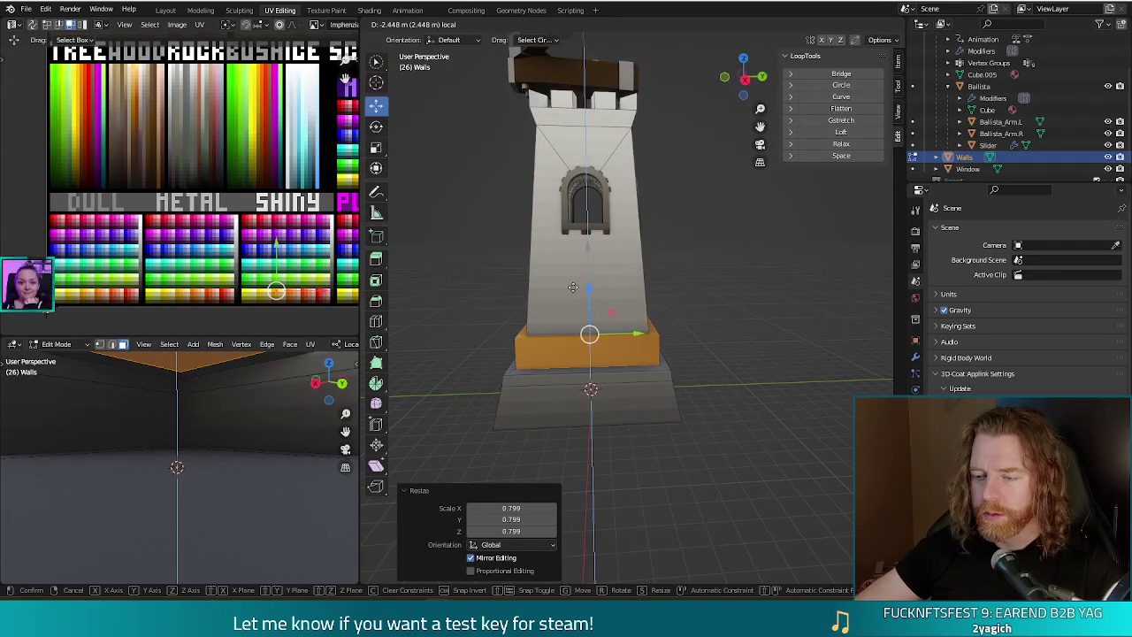
left_click(573, 288)
left_click_drag(573, 287, 703, 405)
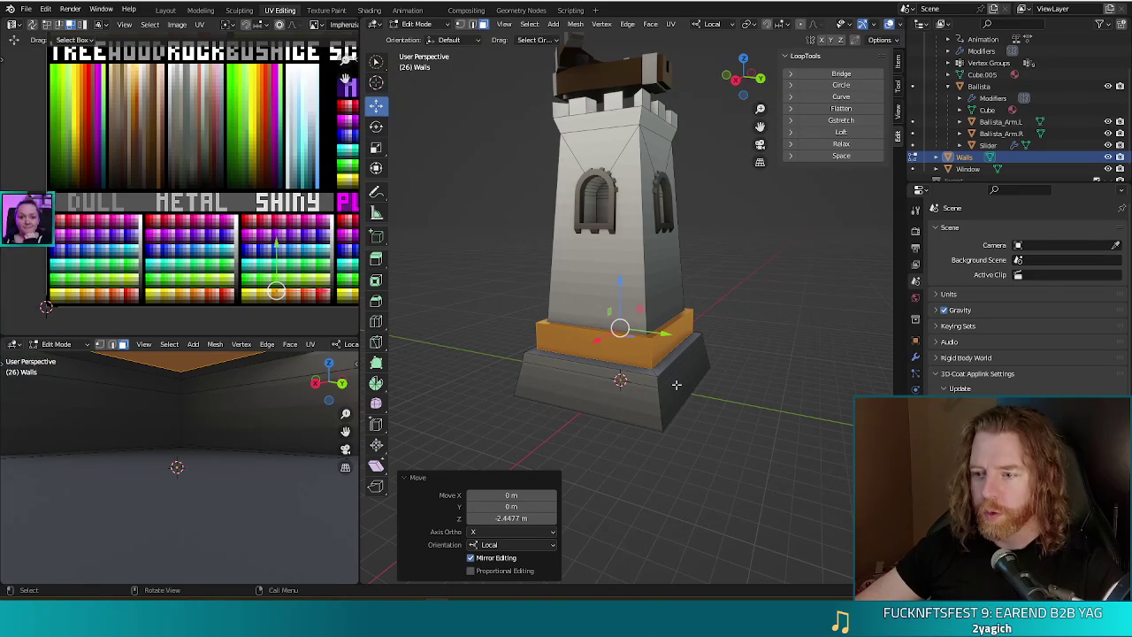
Undo the band edits twice and delete the stray palette-textured box's vertices.
key("ctrl+z")
key("ctrl+z")
key("ctrl+z")
key("ctrl+z")
key("ctrl+z")
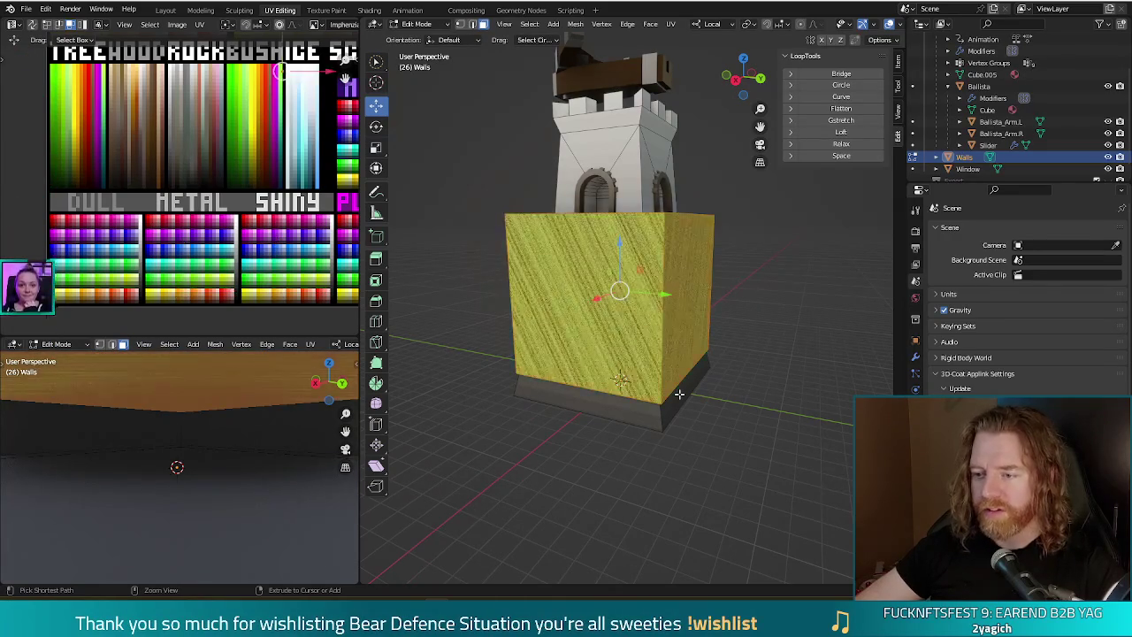
key("ctrl+z")
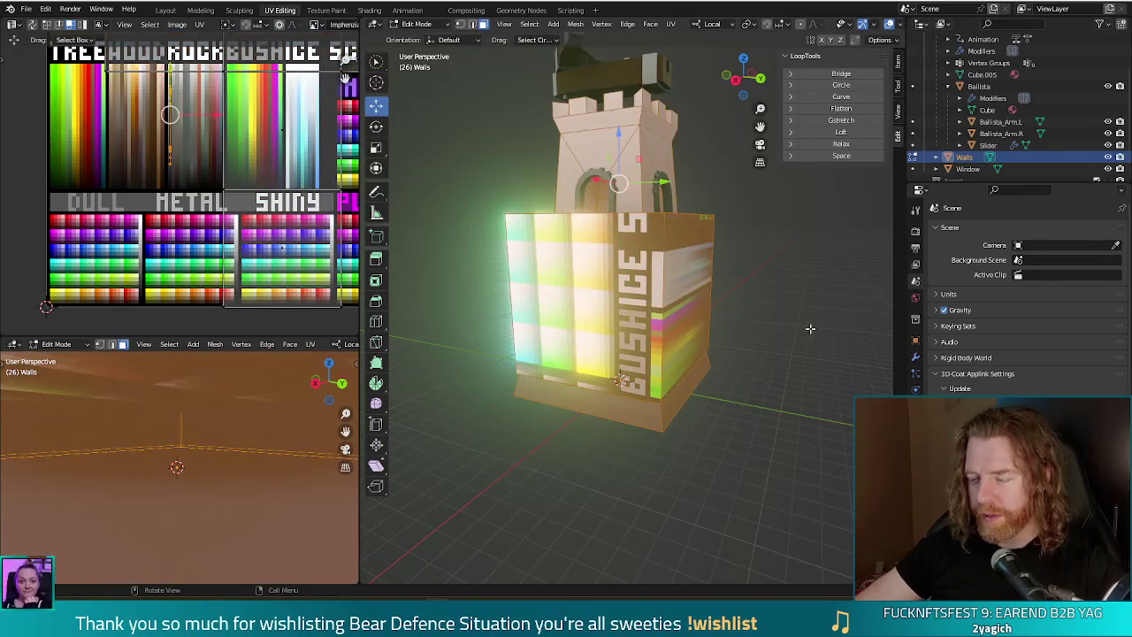
key("alt+a")
key("l")
key("x")
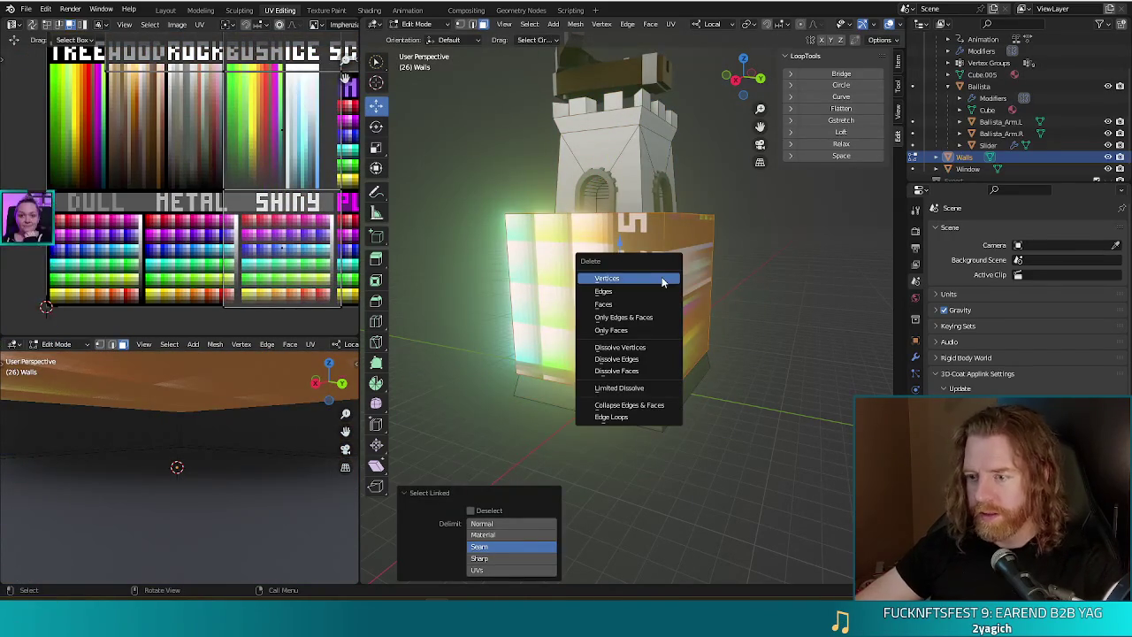
left_click(662, 281)
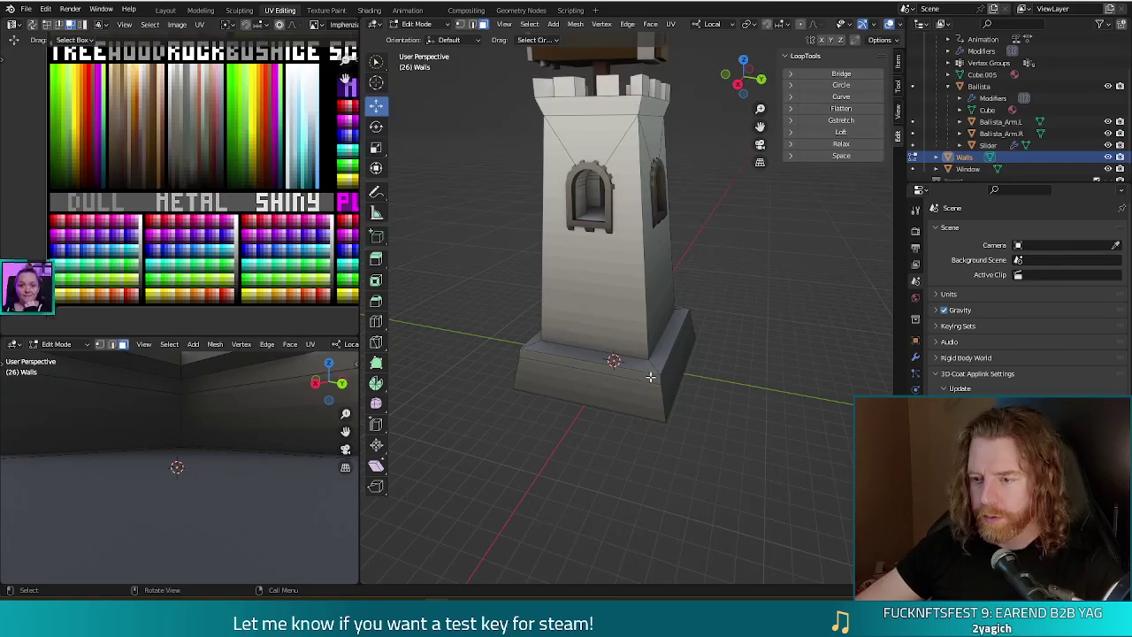
Select the tower's base and shrink its UVs onto the gold palette swatch.
key("l")
key("alt+a")
left_click_drag(698, 399, 682, 395)
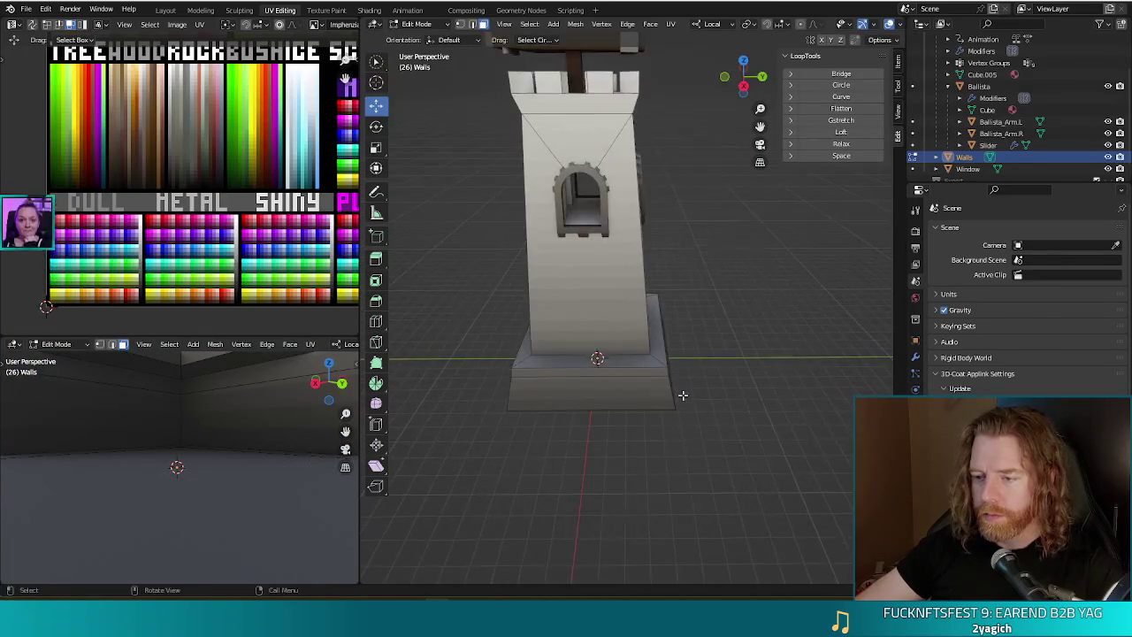
key("l")
left_click_drag(523, 409, 498, 392)
key("c")
mouse_move(673, 440)
left_mouse_down()
mouse_move(583, 415)
mouse_move(479, 477)
mouse_move(712, 501)
mouse_move(663, 500)
left_mouse_up()
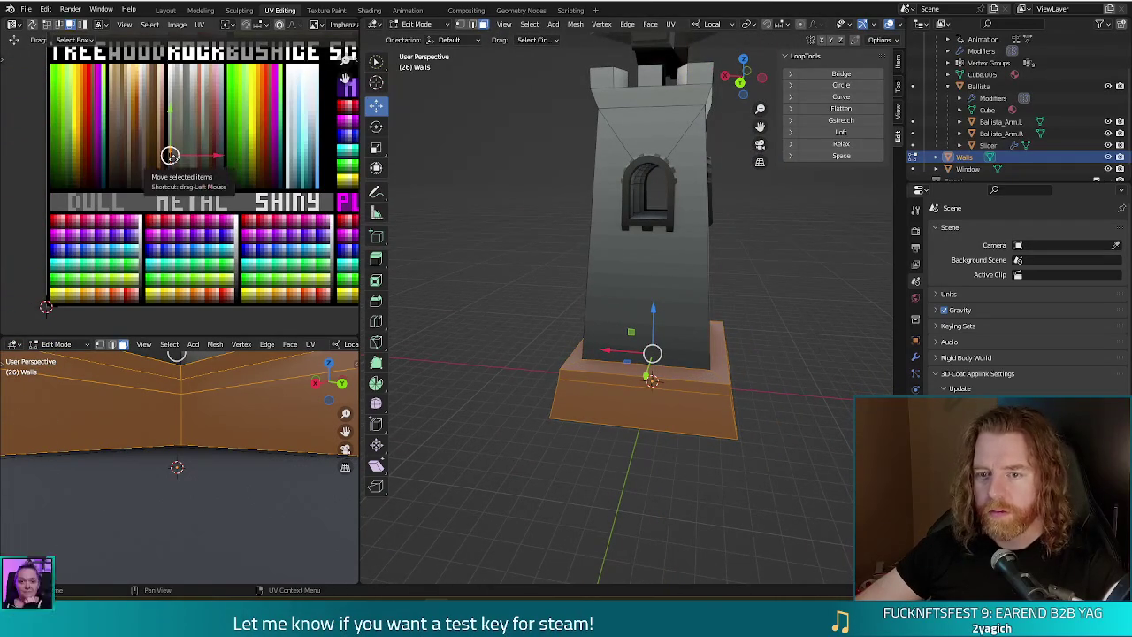
key("g")
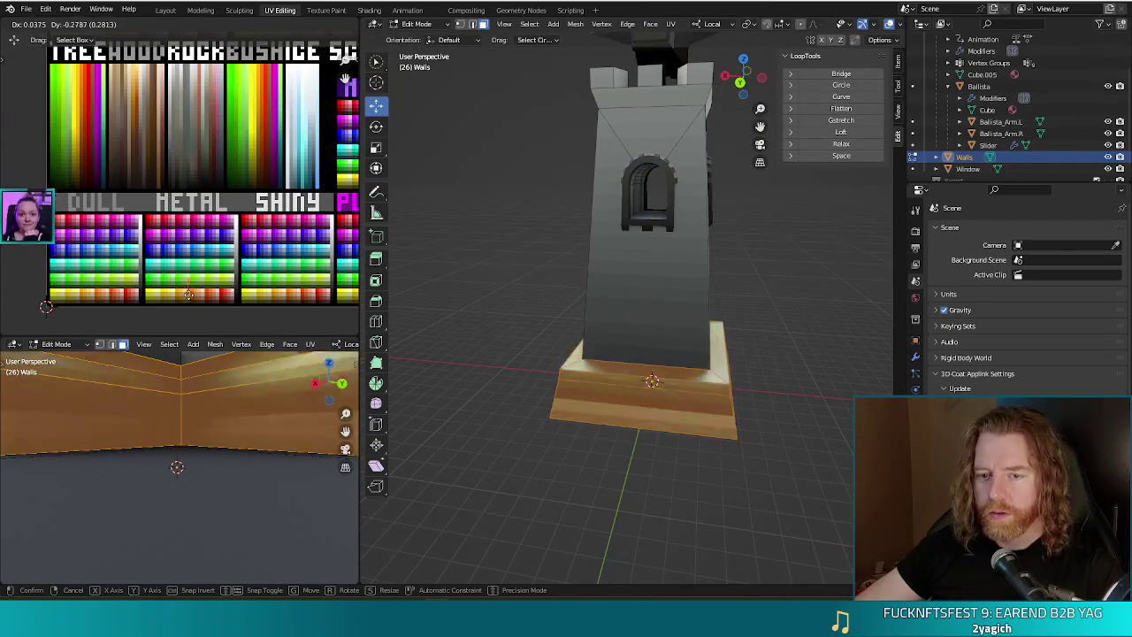
key("s")
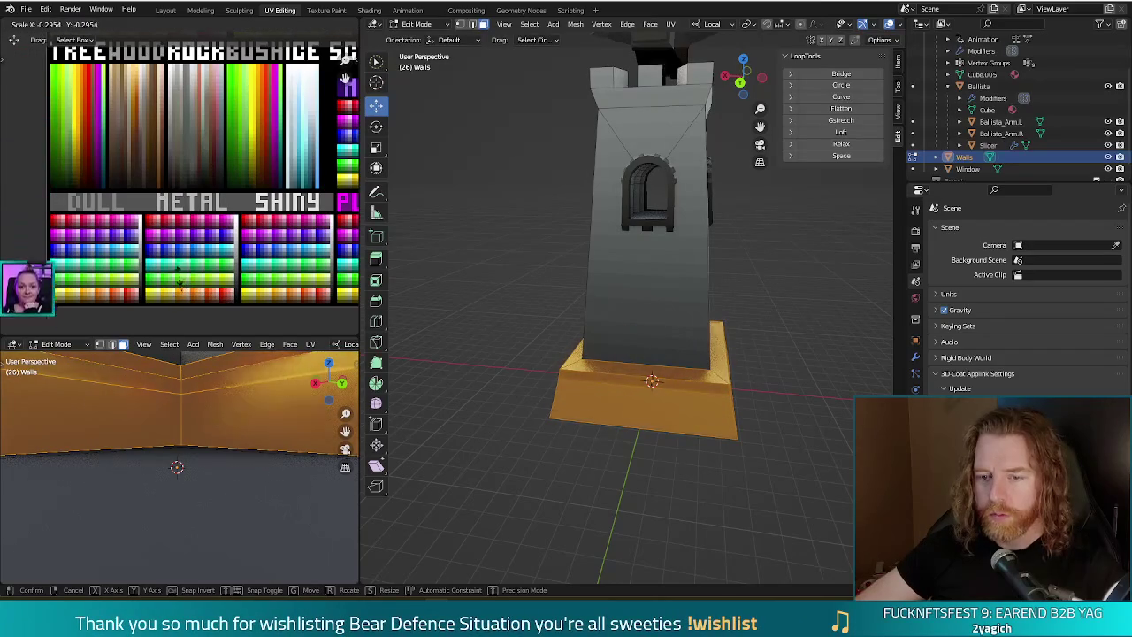
left_click(186, 294)
mouse_move(714, 475)
left_mouse_down()
mouse_move(817, 486)
mouse_move(685, 397)
mouse_move(629, 378)
mouse_move(831, 392)
mouse_move(819, 421)
left_mouse_up()
scroll(817, 485, "down", 4)
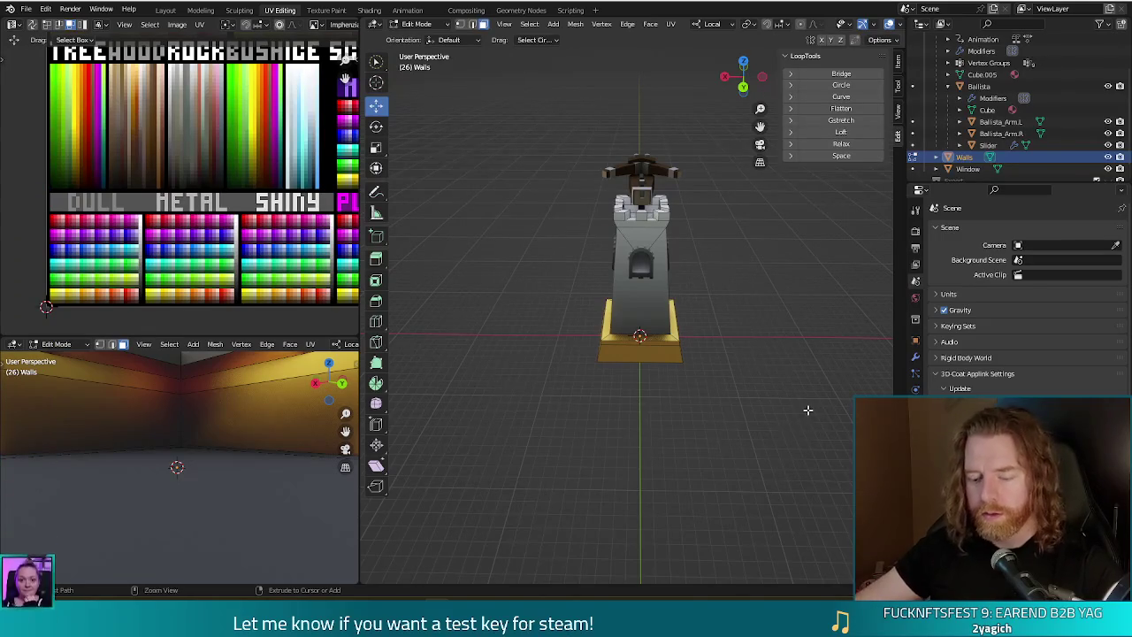
Save the model as a new file named tower_ballista_gold.blend.
key("ctrl+shift+s")
left_click(451, 470)
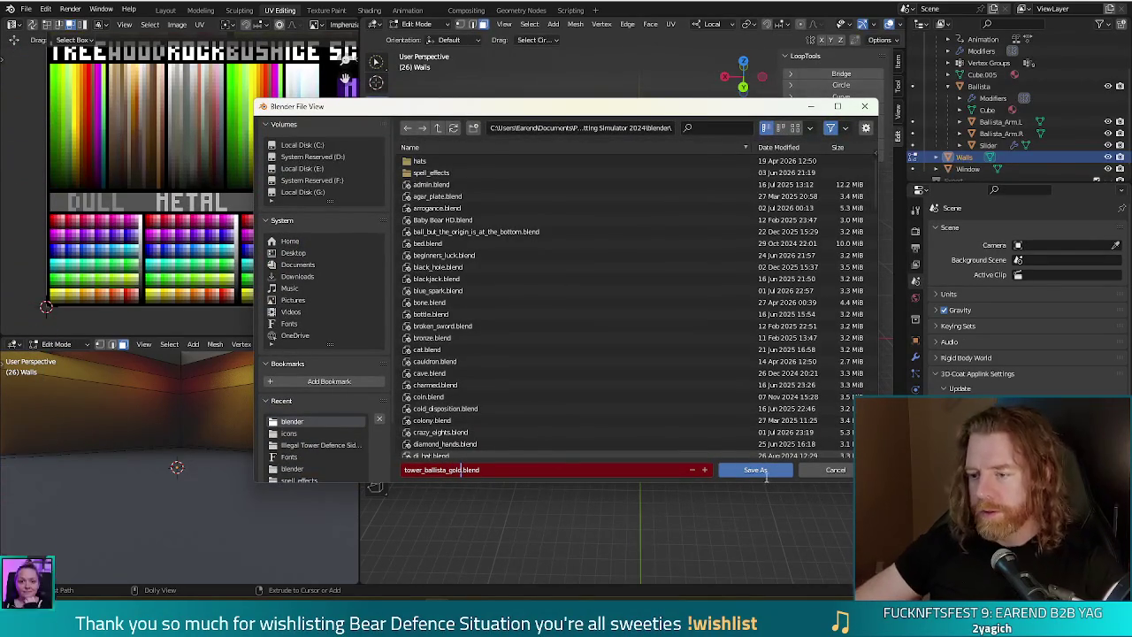
left_click(757, 470)
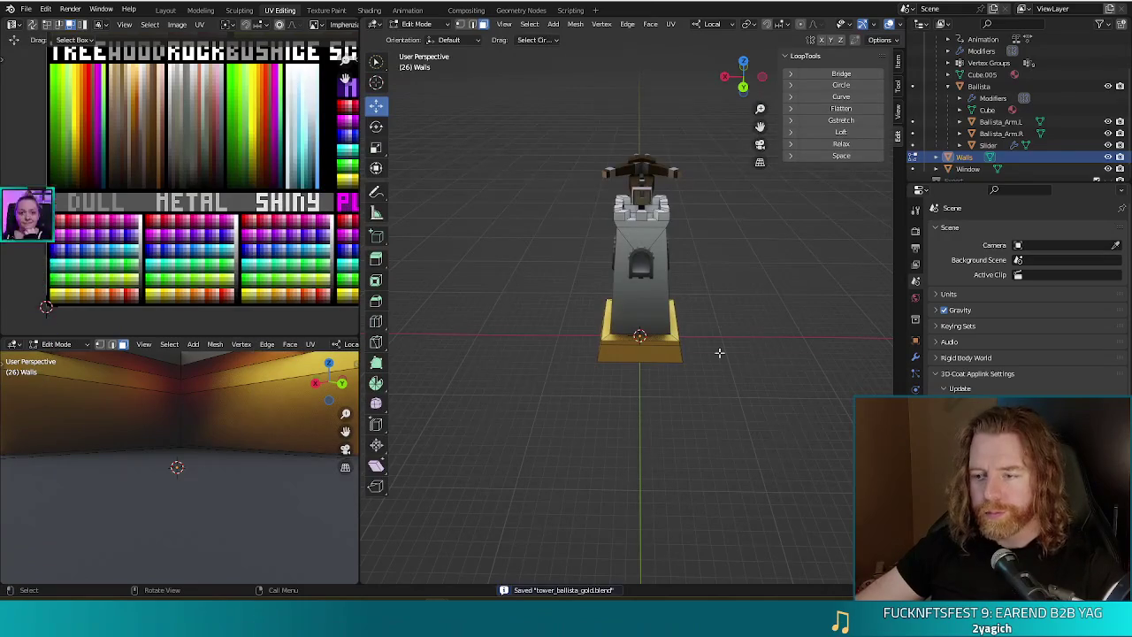
key("Tab")
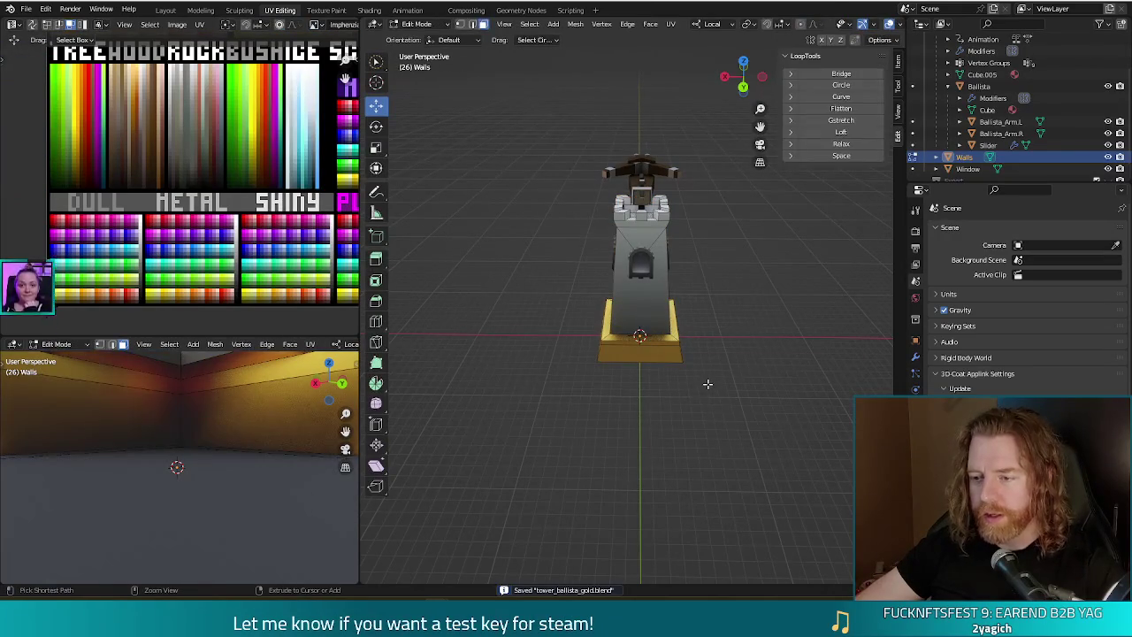
key("Tab")
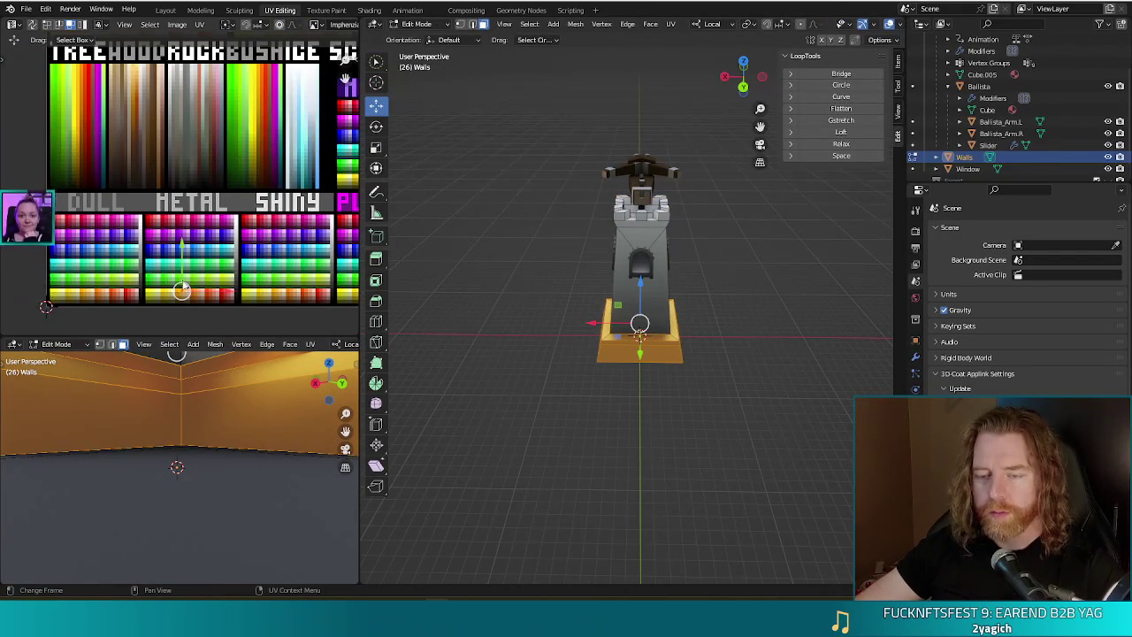
Move the base's UVs onto a red emissive palette swatch so the base glows red-orange.
mouse_move(181, 292)
left_mouse_down()
mouse_move(229, 237)
mouse_move(235, 285)
left_mouse_up()
mouse_move(184, 257)
left_mouse_down()
mouse_move(134, 276)
mouse_move(197, 166)
mouse_move(274, 157)
left_mouse_up()
left_click(274, 157)
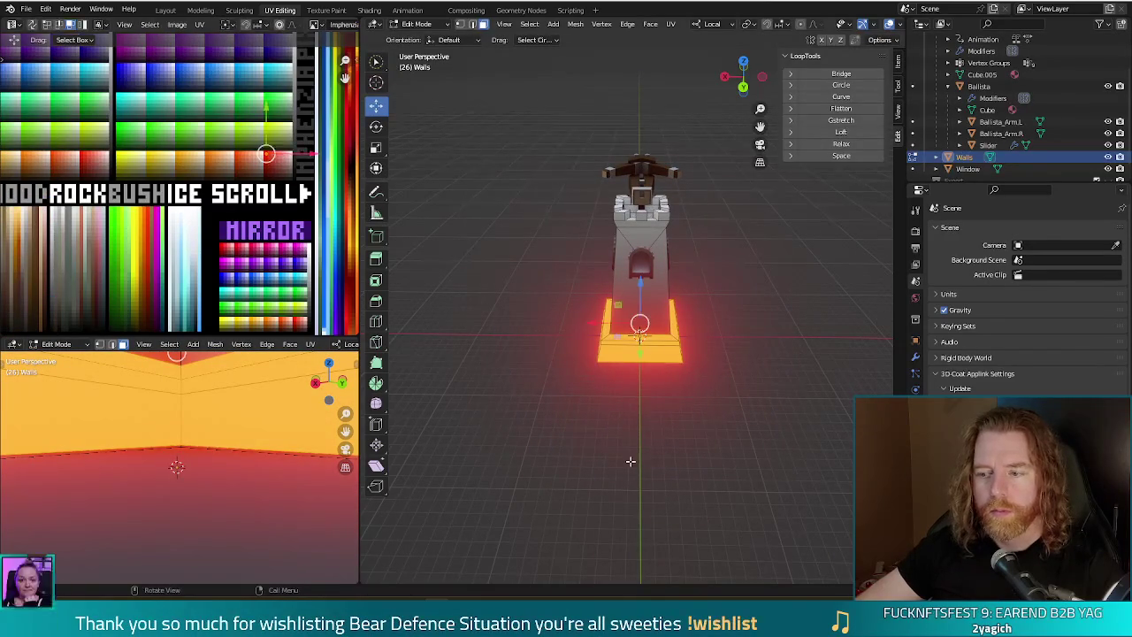
mouse_move(690, 415)
left_mouse_down()
mouse_move(816, 475)
mouse_move(780, 479)
left_mouse_up()
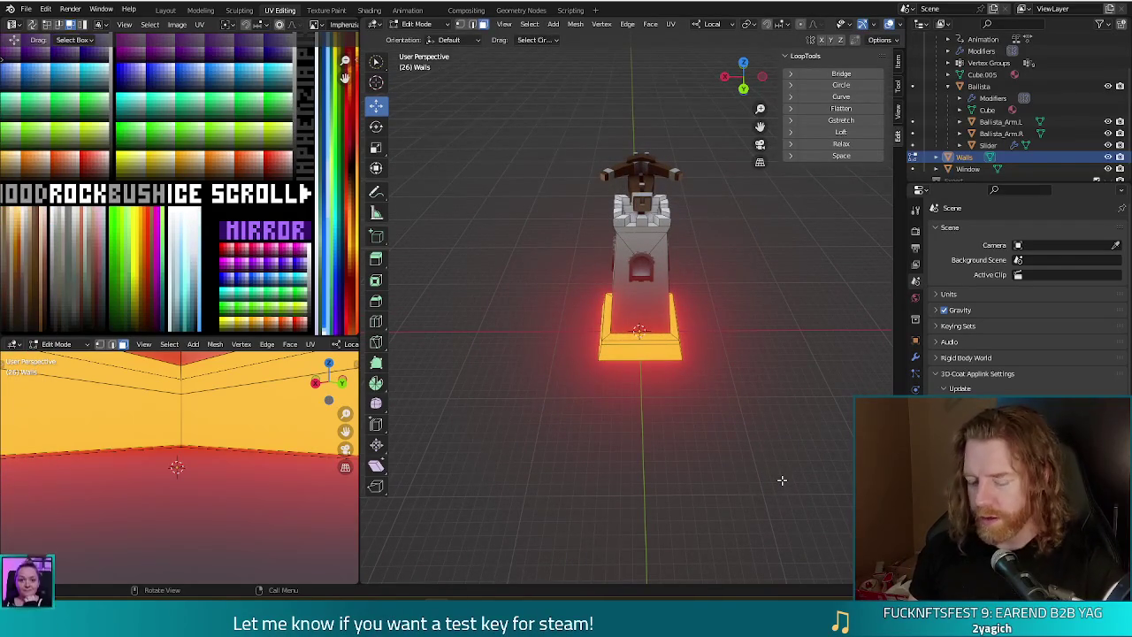
key("ctrl+shift+s")
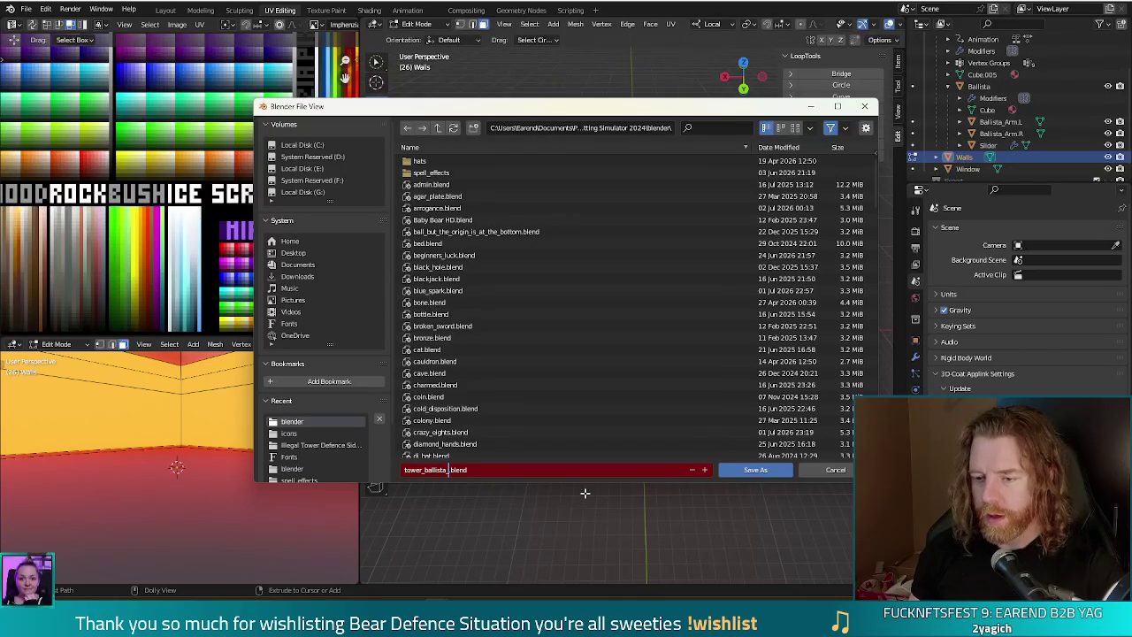
Save the red version as tower_ballista_emissive.blend and export it as a .glb.
type("em")
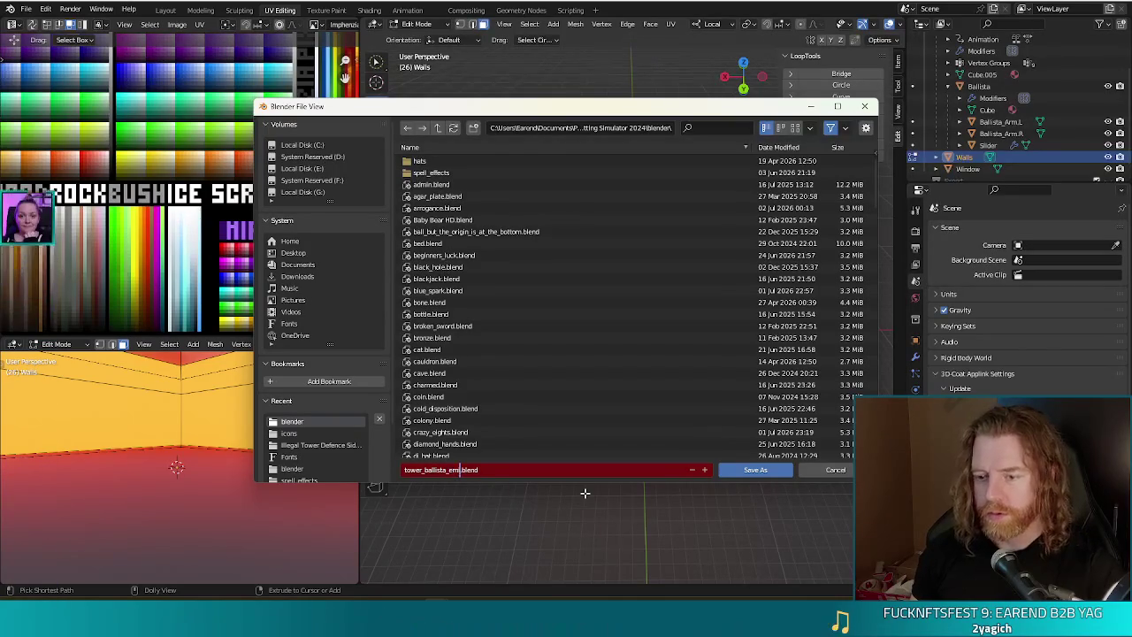
type("issive")
left_click(755, 470)
key("ctrl+shift+e")
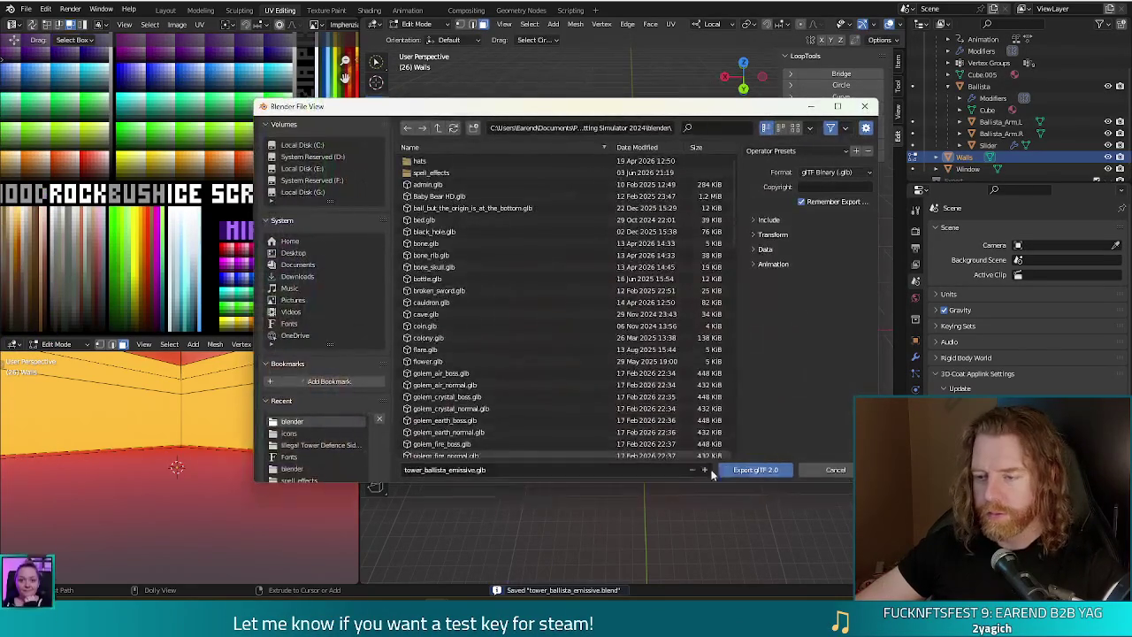
left_click(760, 470)
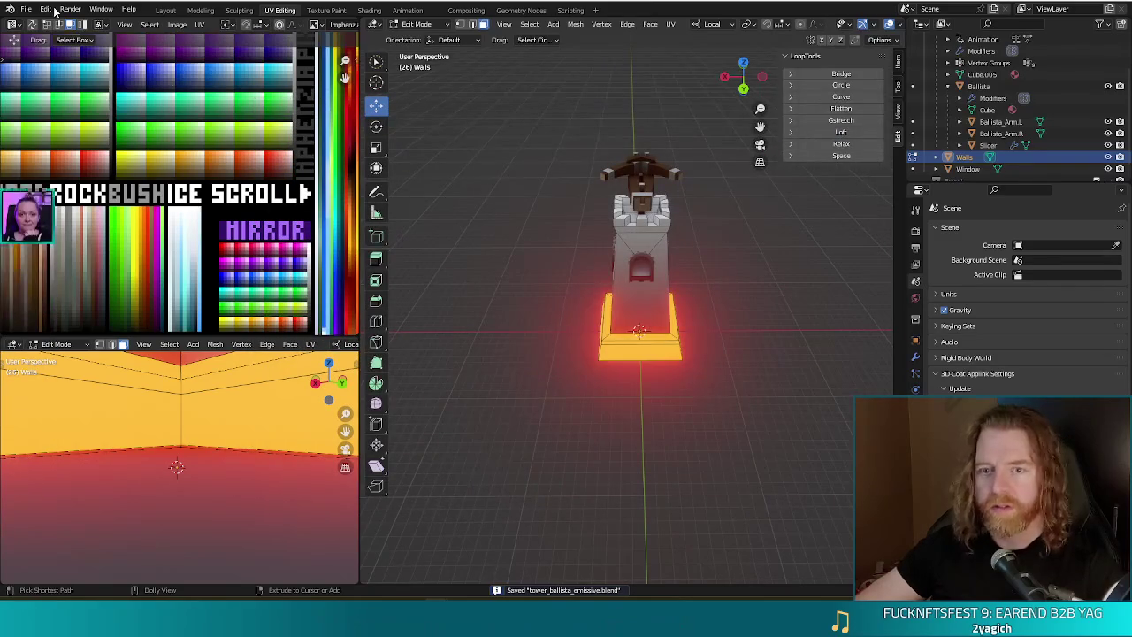
Reopen tower_ballista_gold.blend from recent files and export it as a .glb.
left_click(26, 9)
mouse_move(53, 45)
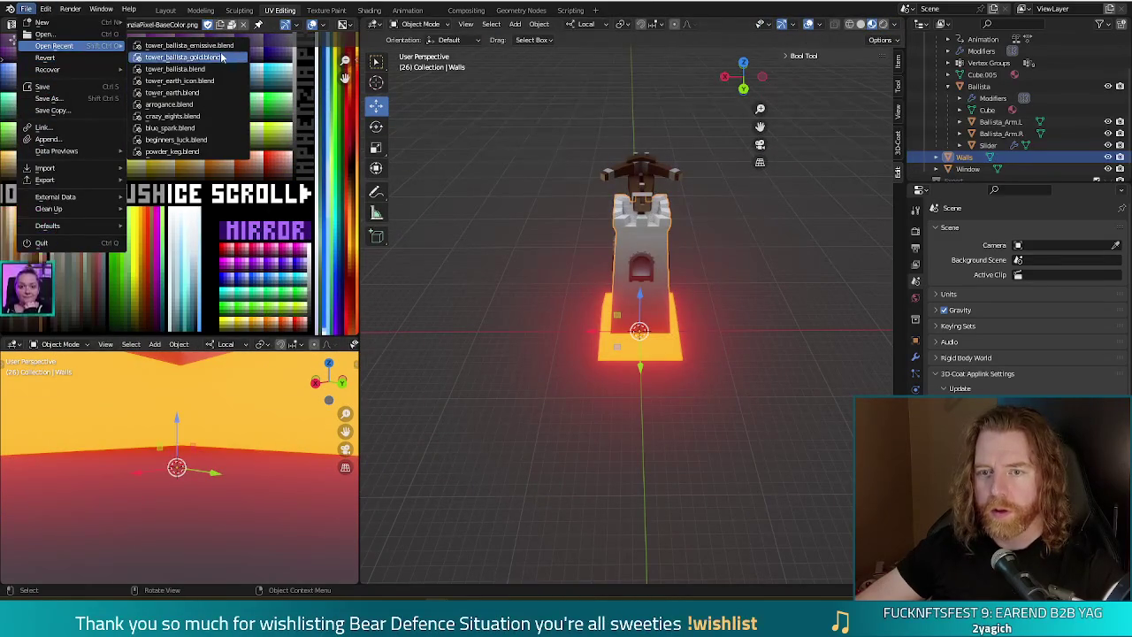
left_click(225, 57)
key("ctrl+shift+e")
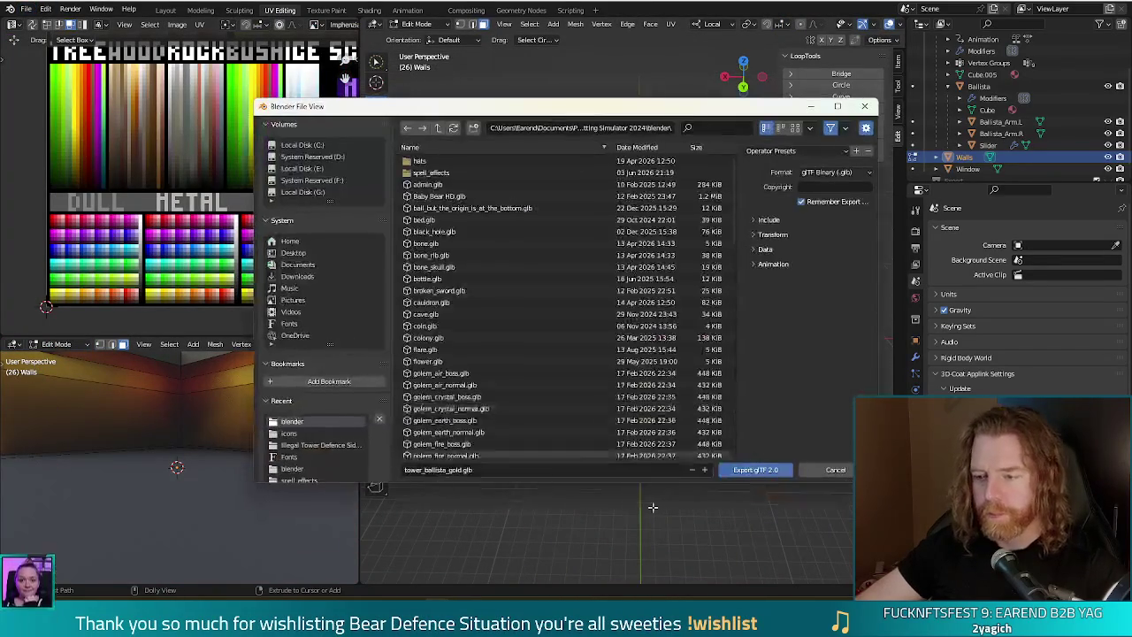
left_click(751, 471)
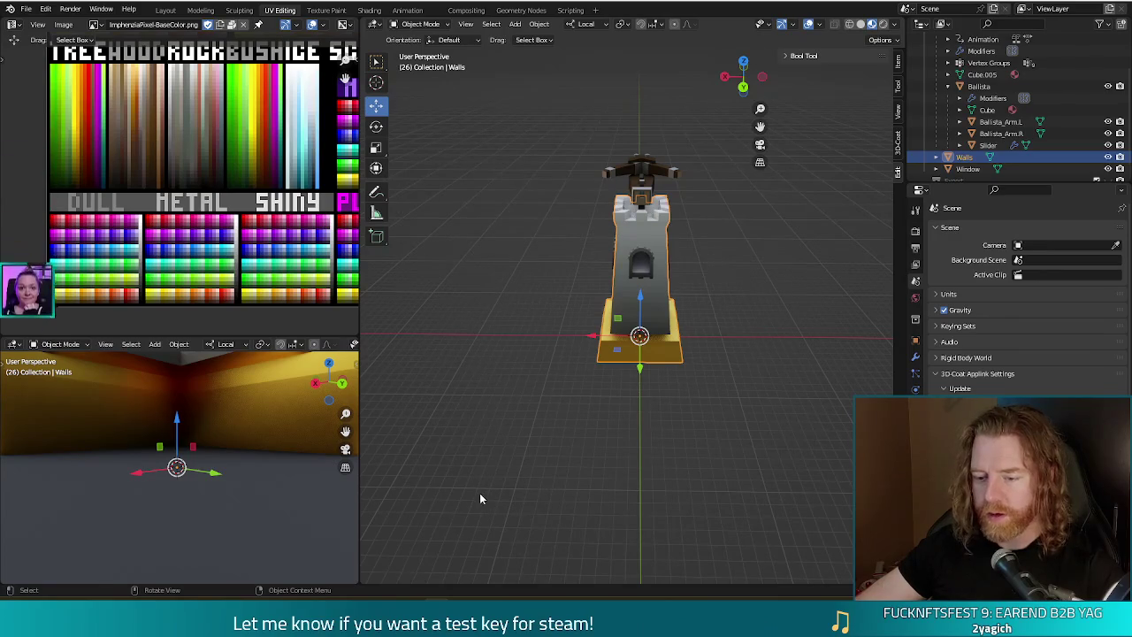
Set the emissive ballista's ImphenziaPixPal material to external earend_default.tres and reimport it.
mouse_move(491, 595)
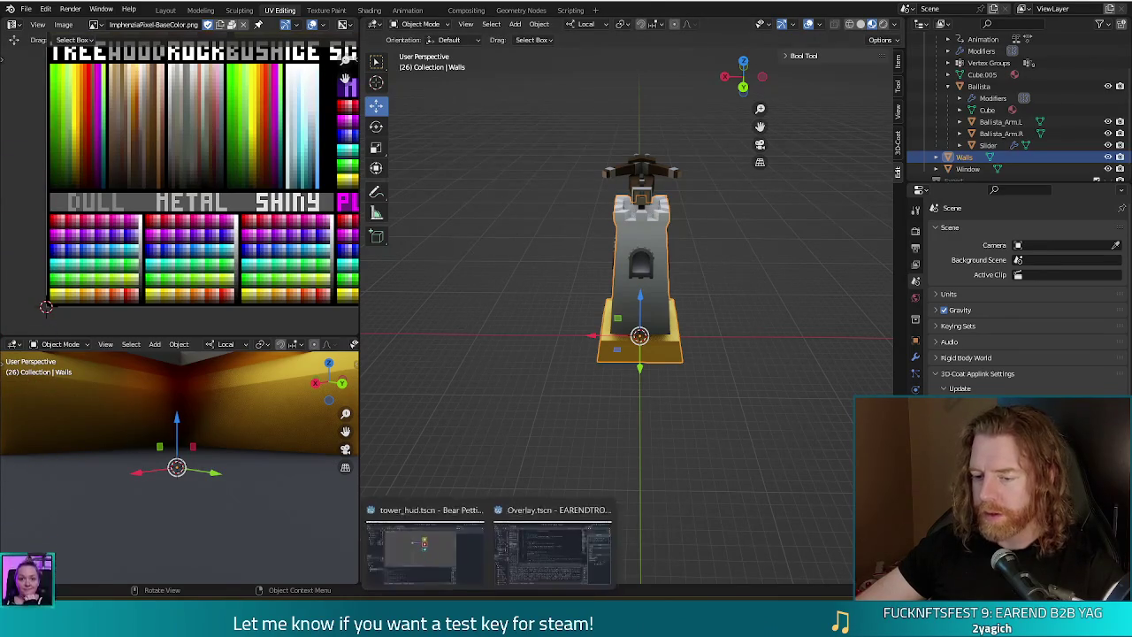
left_click(426, 560)
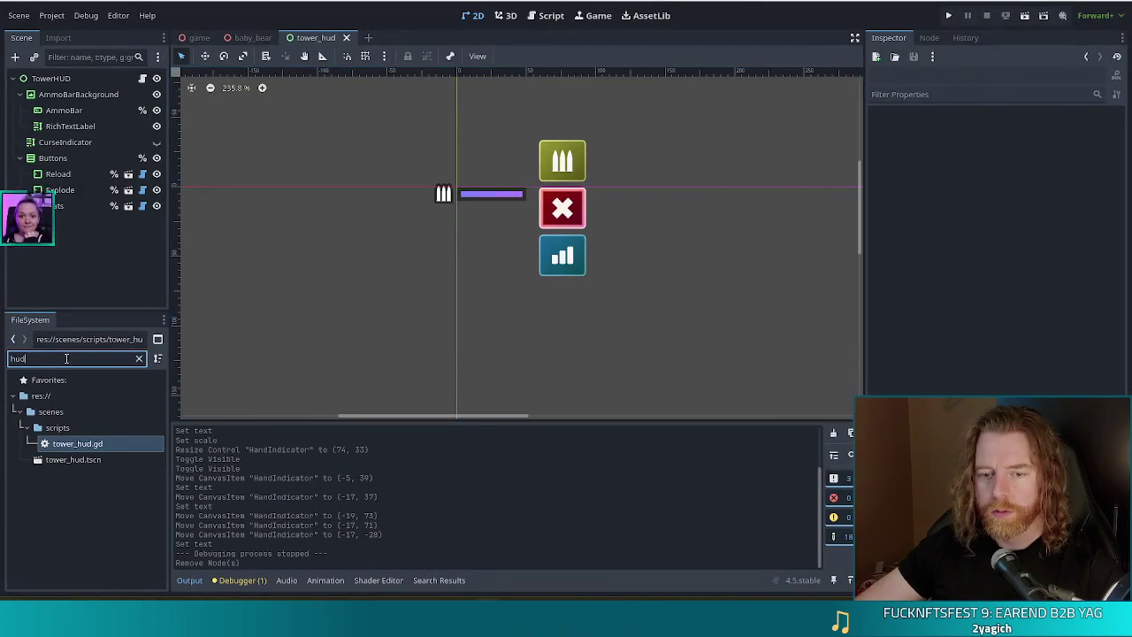
type("tower_ba")
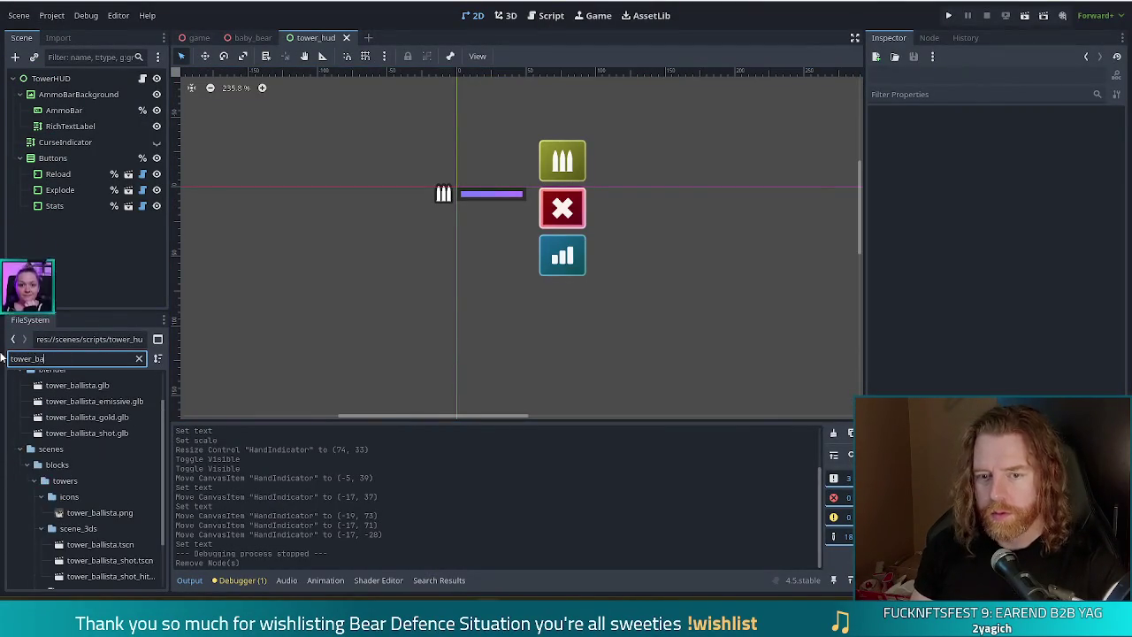
type("llista")
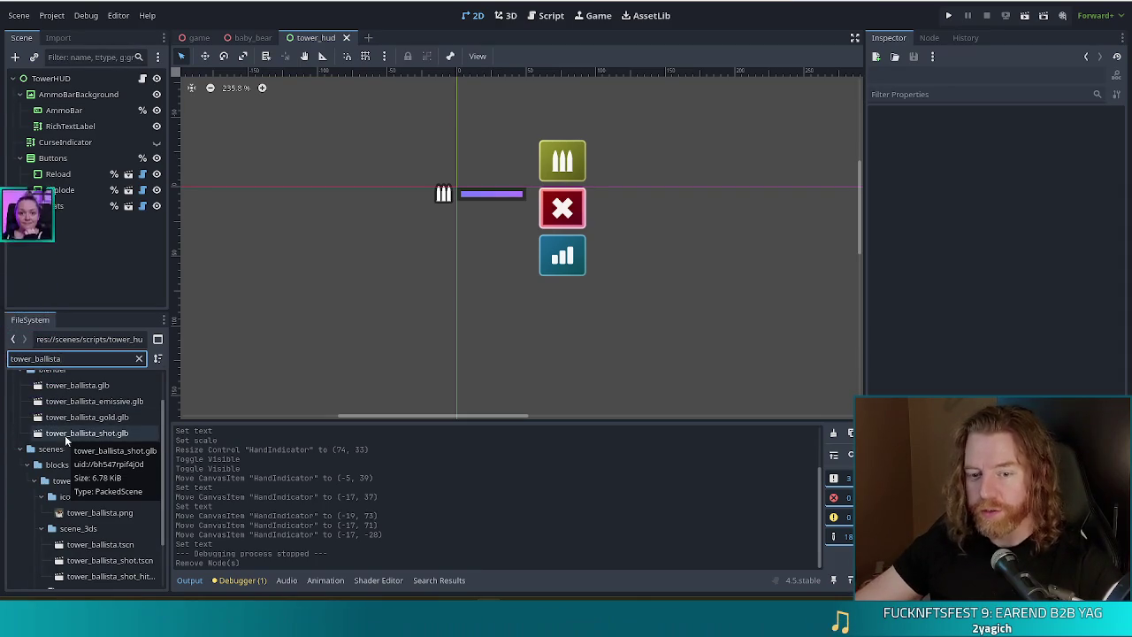
scroll(64, 435, "up", 2)
double_click(89, 443)
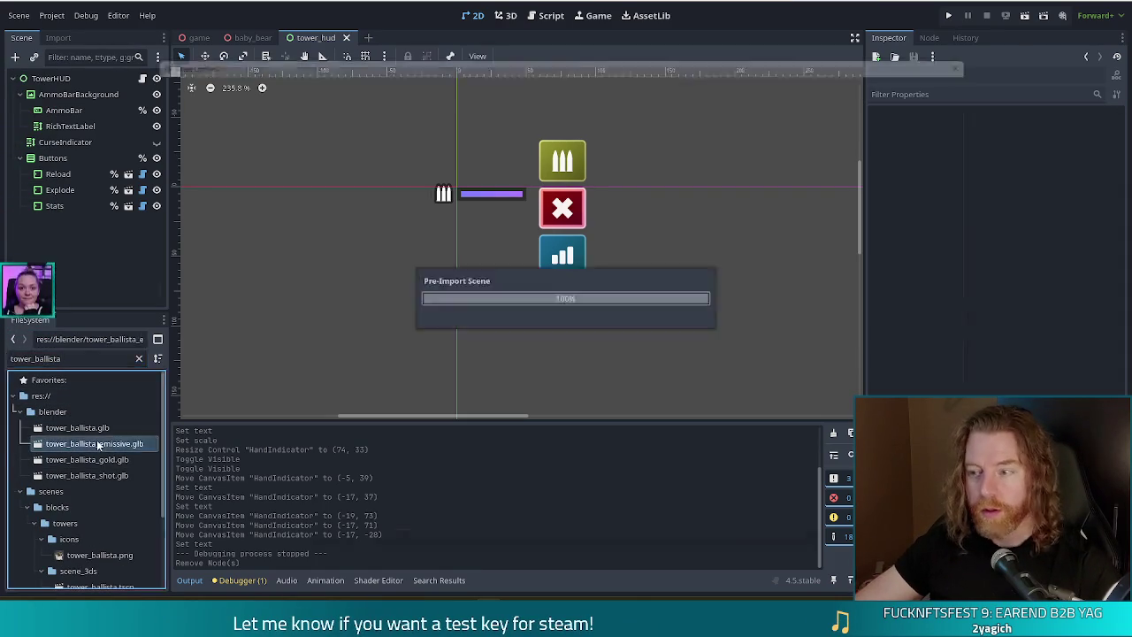
left_click(216, 84)
left_click(175, 104)
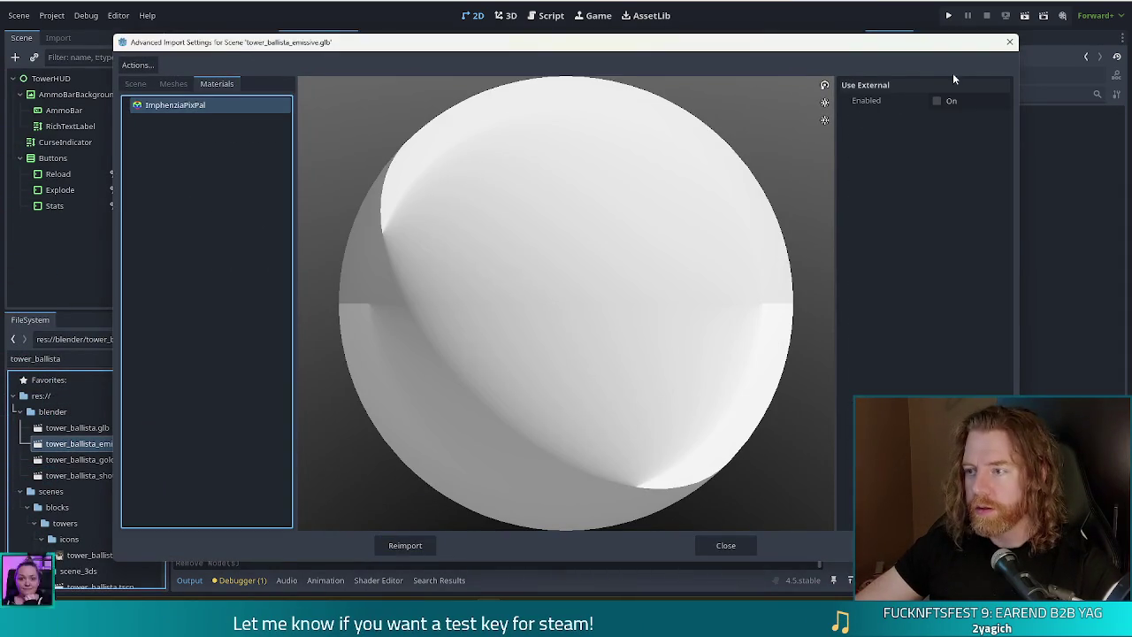
left_click(946, 102)
left_click(1002, 121)
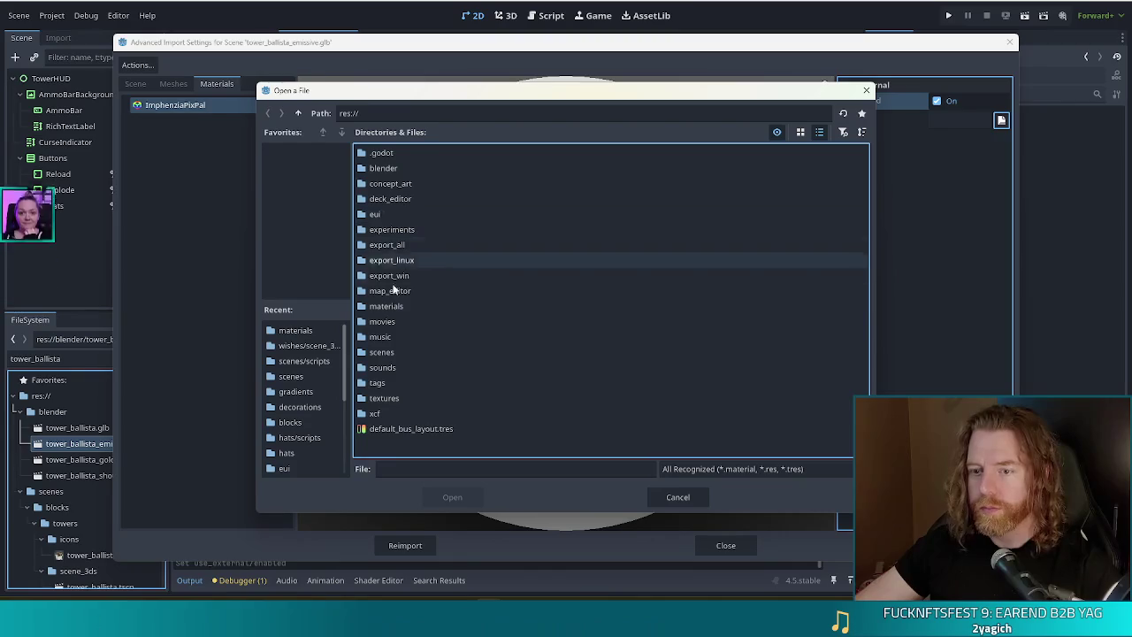
double_click(411, 306)
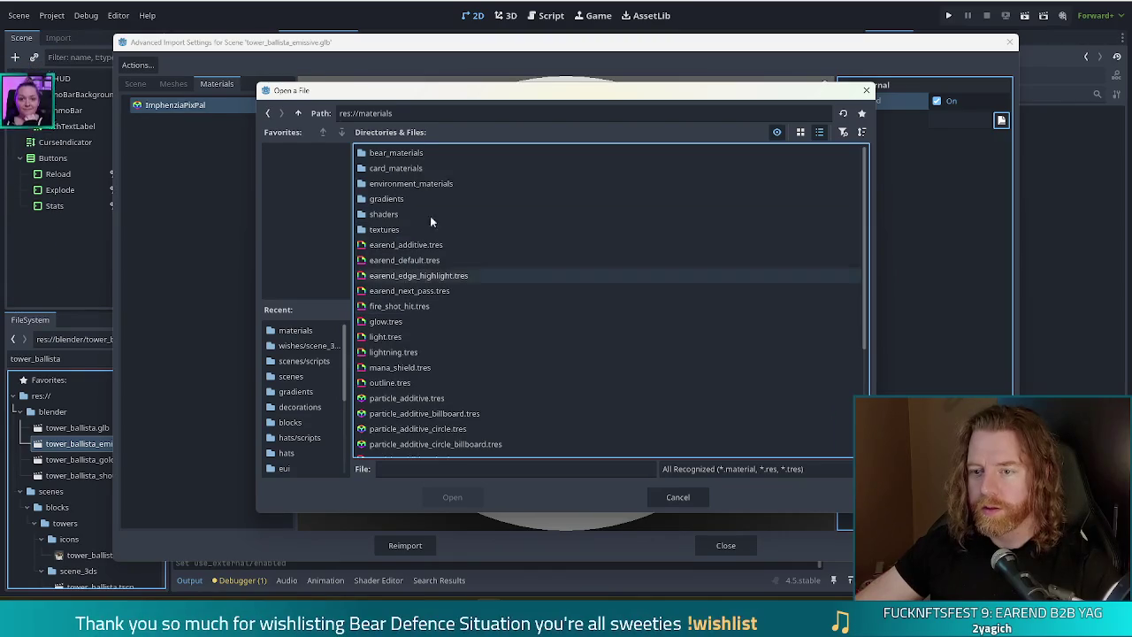
double_click(410, 261)
left_click(390, 544)
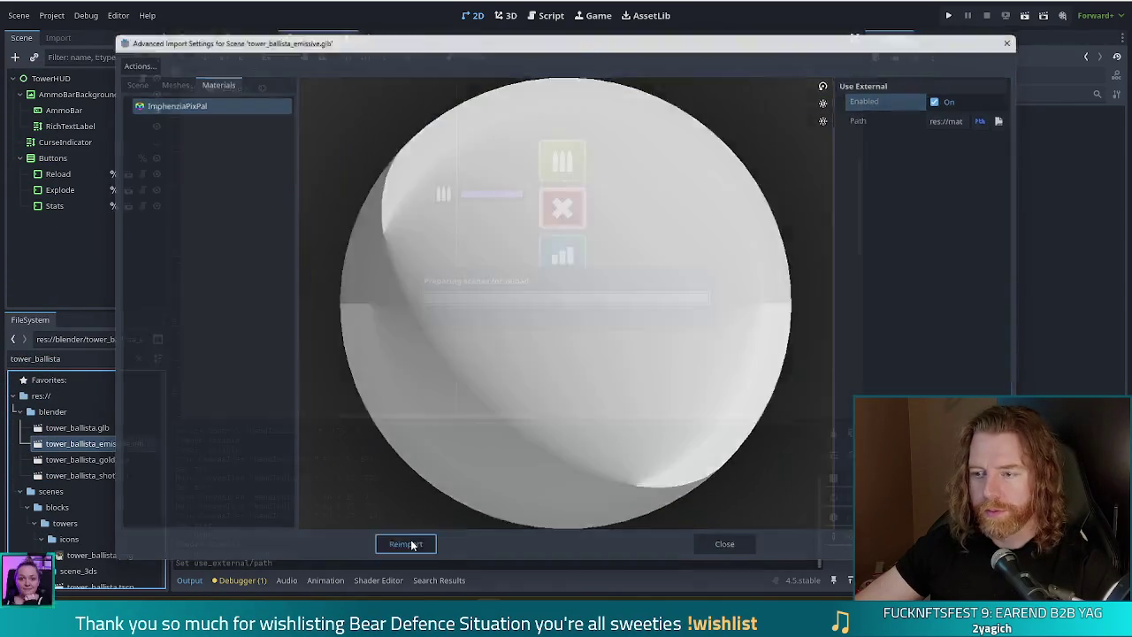
Set the gold ballista's ImphenziaPixPal material to external earend_default.tres and reimport it.
double_click(100, 460)
left_click(175, 105)
left_click(941, 102)
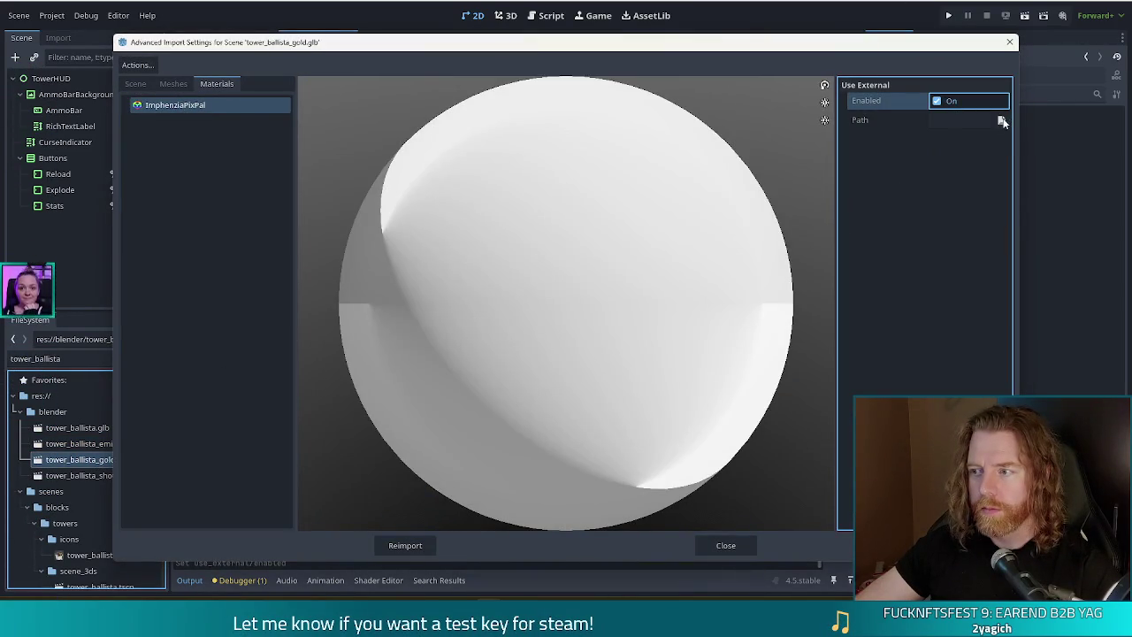
left_click(1002, 120)
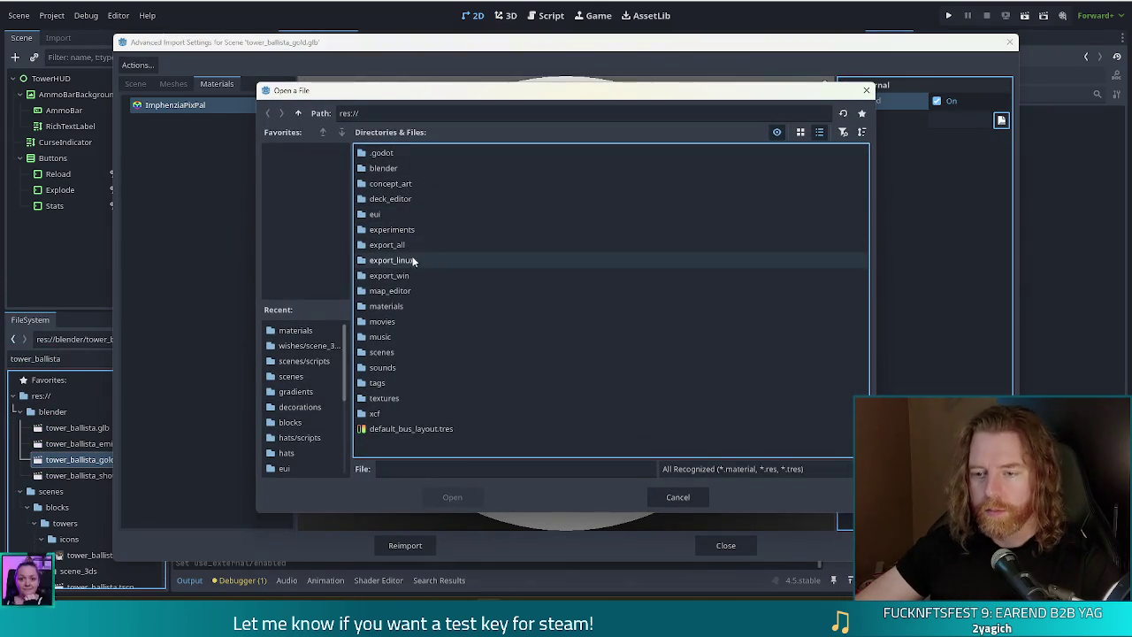
double_click(386, 307)
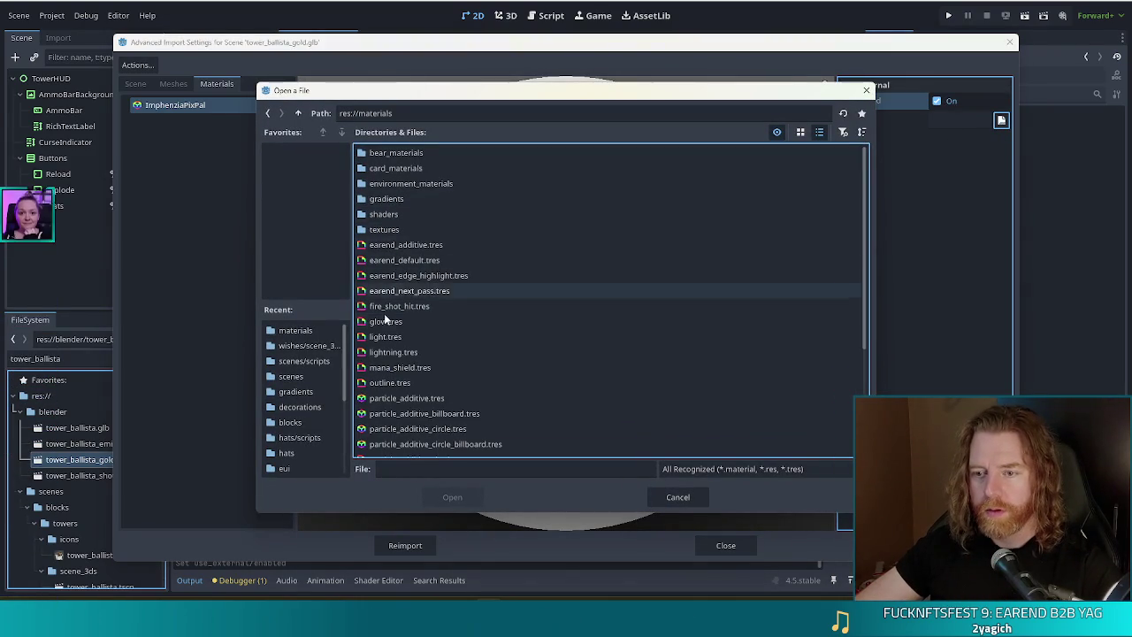
double_click(407, 262)
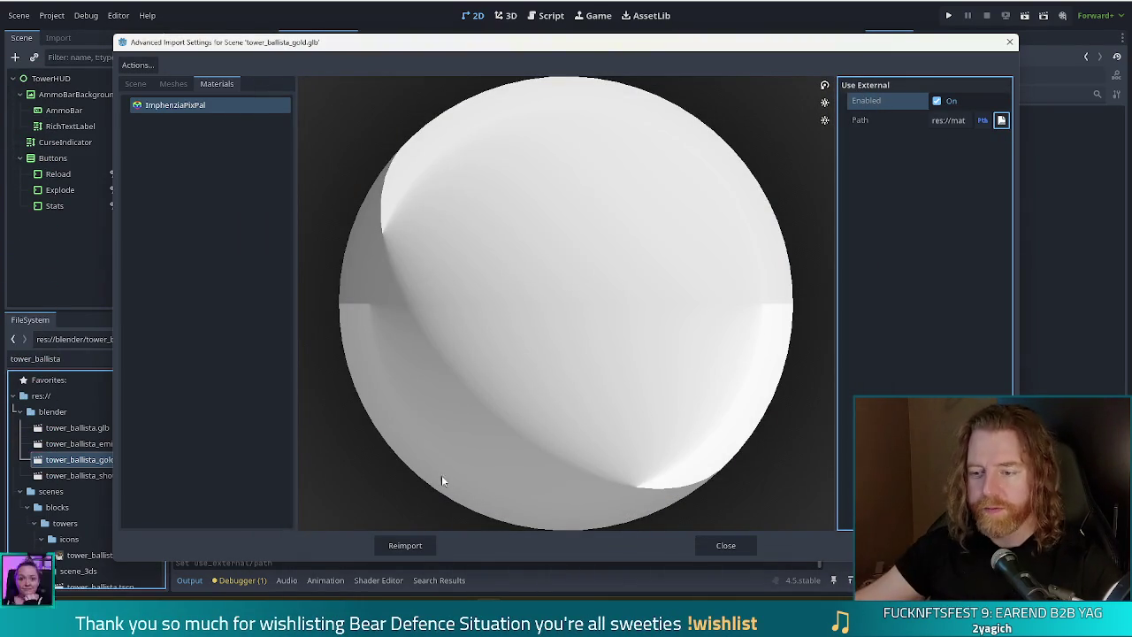
left_click(405, 544)
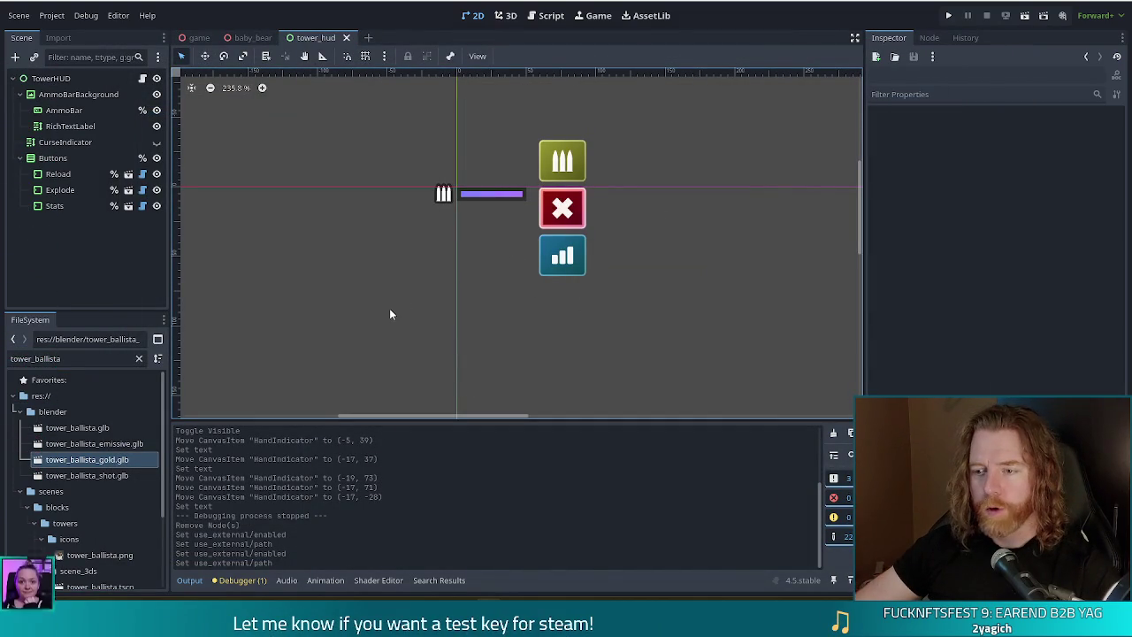
Open tower_ballista.tscn and add both emissive and gold ballista models under TowerBallista.
scroll(87, 503, "down", 3)
double_click(97, 480)
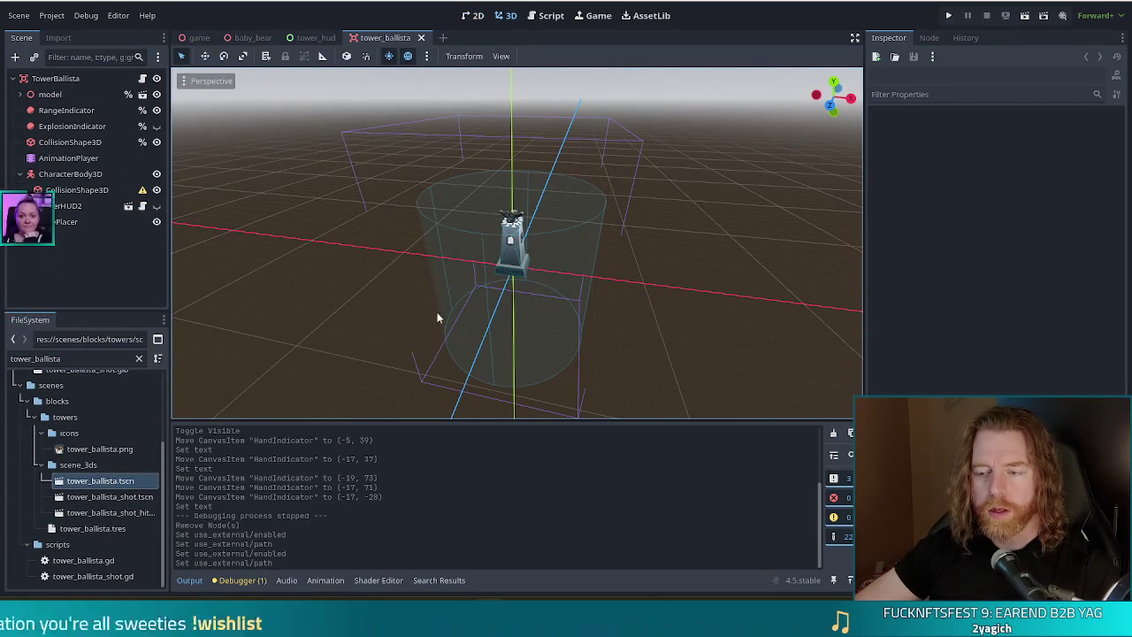
mouse_move(682, 222)
left_mouse_down()
mouse_move(700, 306)
mouse_move(678, 192)
mouse_move(534, 177)
mouse_move(699, 188)
left_mouse_up()
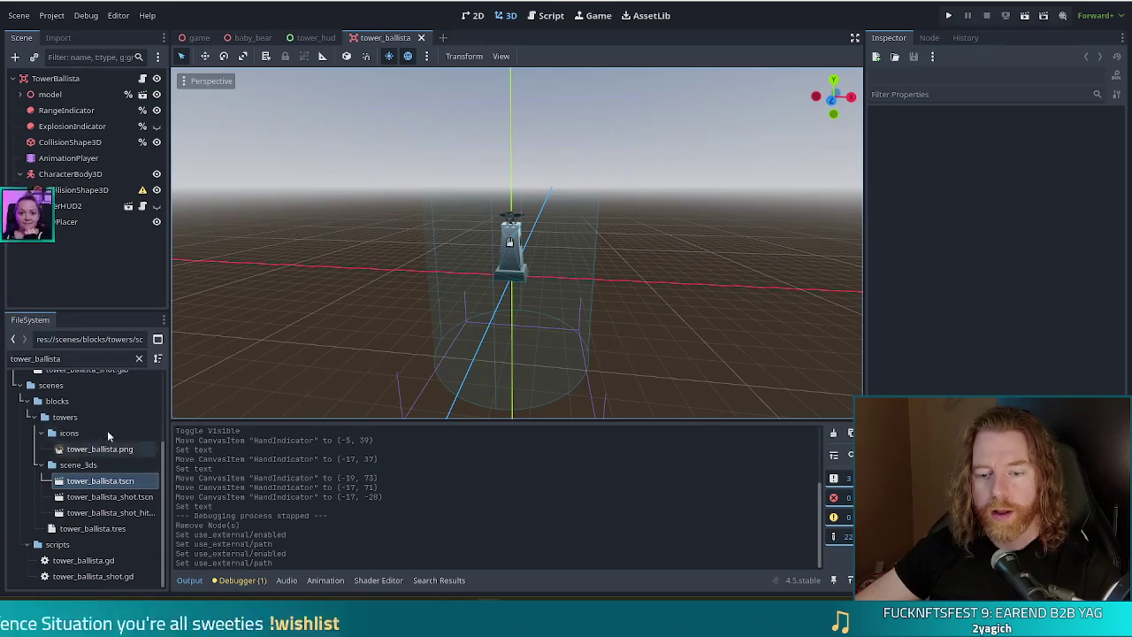
scroll(122, 436, "up", 3)
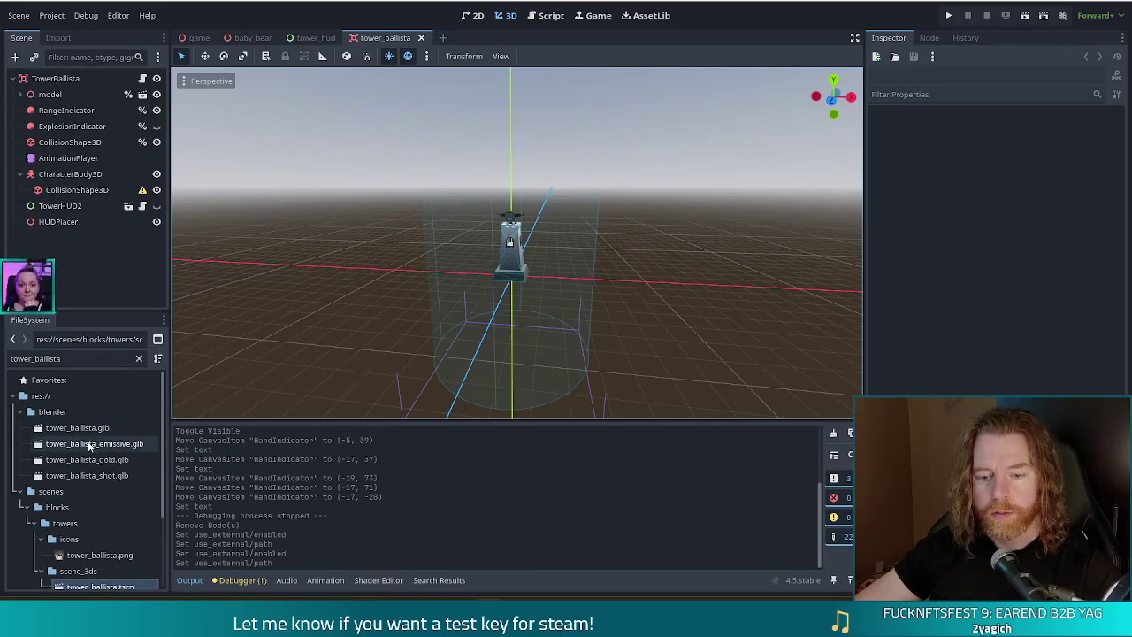
left_click(93, 443)
left_click(89, 459, "shift")
left_click_drag(115, 120, 55, 79)
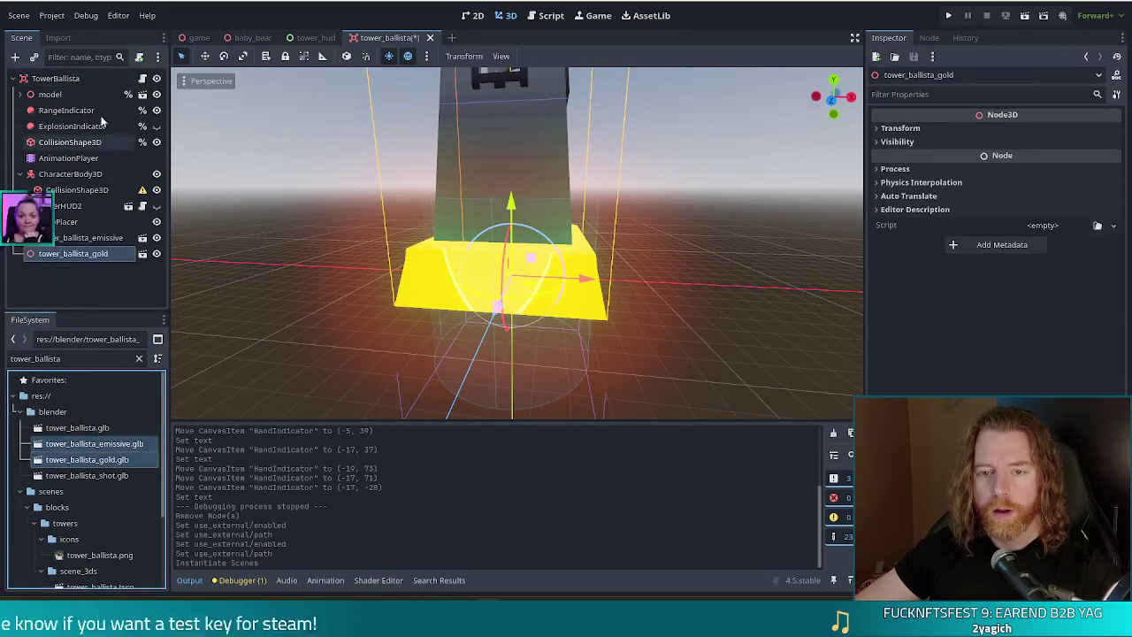
Set the scale of both new ballista nodes to 0.2.
left_click(49, 94)
left_click(927, 133)
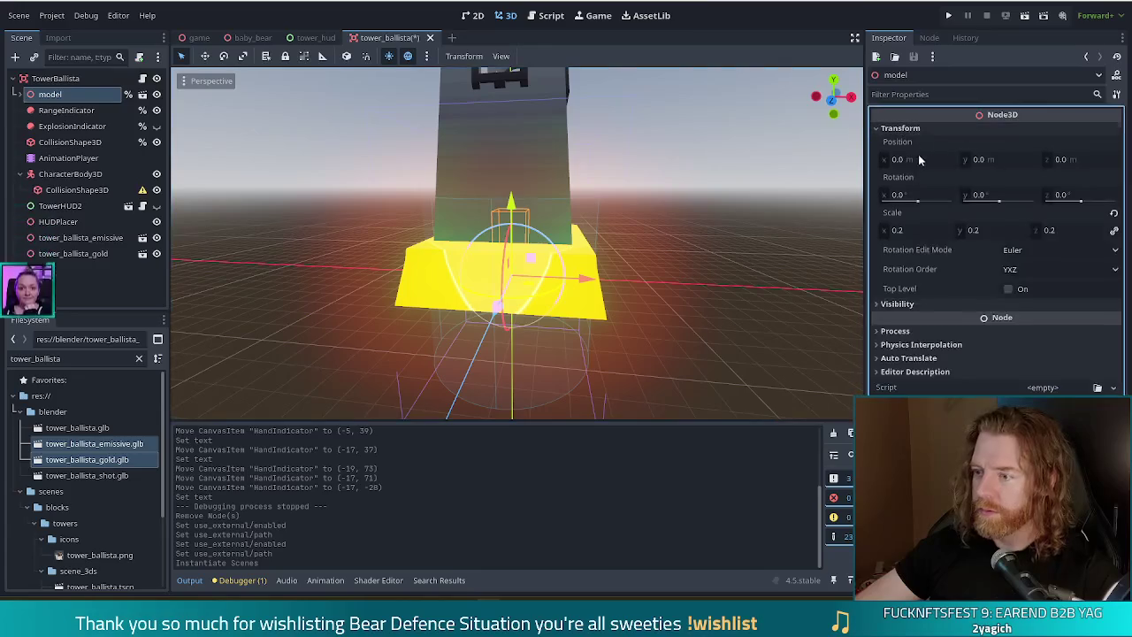
left_click(97, 239)
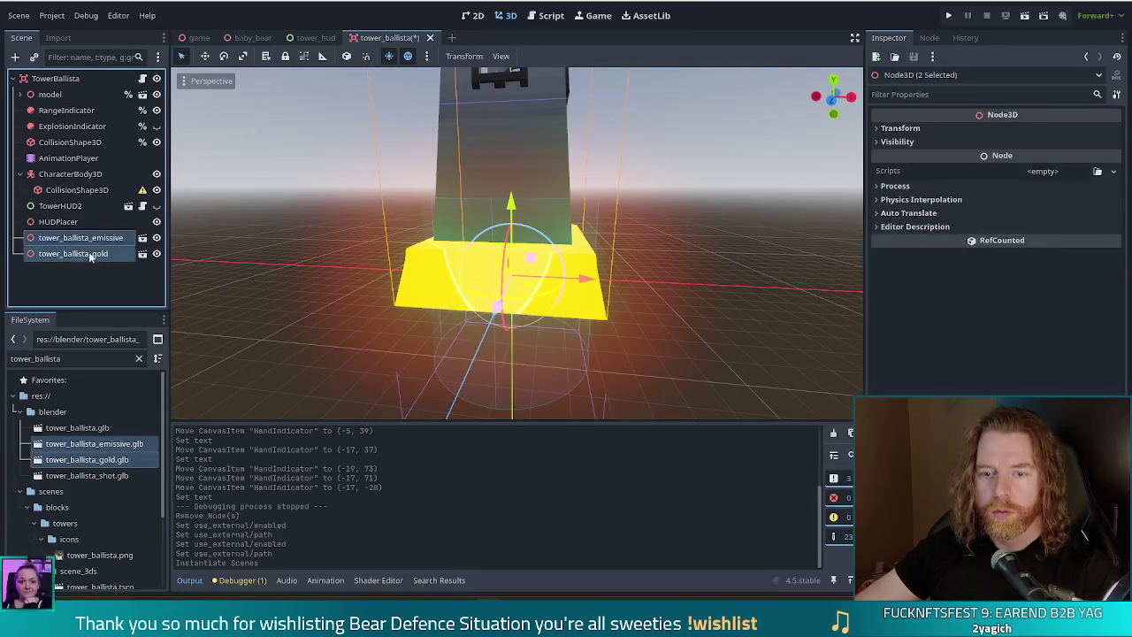
left_click(72, 254, "shift")
left_click(900, 129)
left_click(911, 230)
type("0.2")
key("Return")
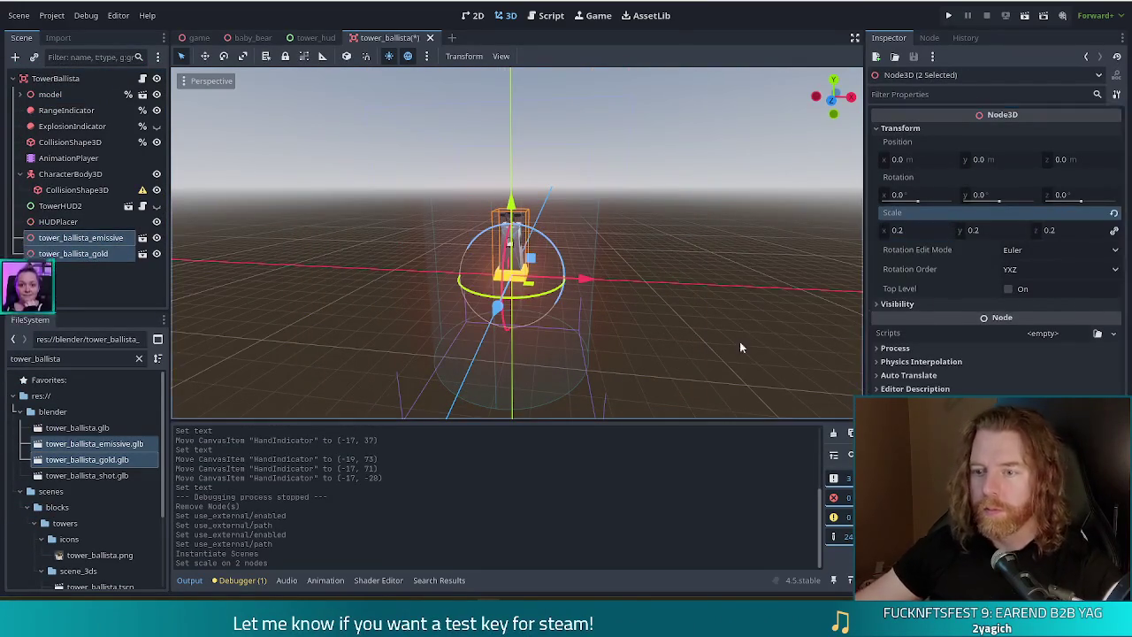
Hide the emissive and gold ballista nodes, save the scene and run the game.
left_click(156, 238)
left_click(110, 296)
key("ctrl+s")
mouse_move(619, 213)
left_mouse_down()
mouse_move(637, 226)
mouse_move(853, 131)
left_mouse_up()
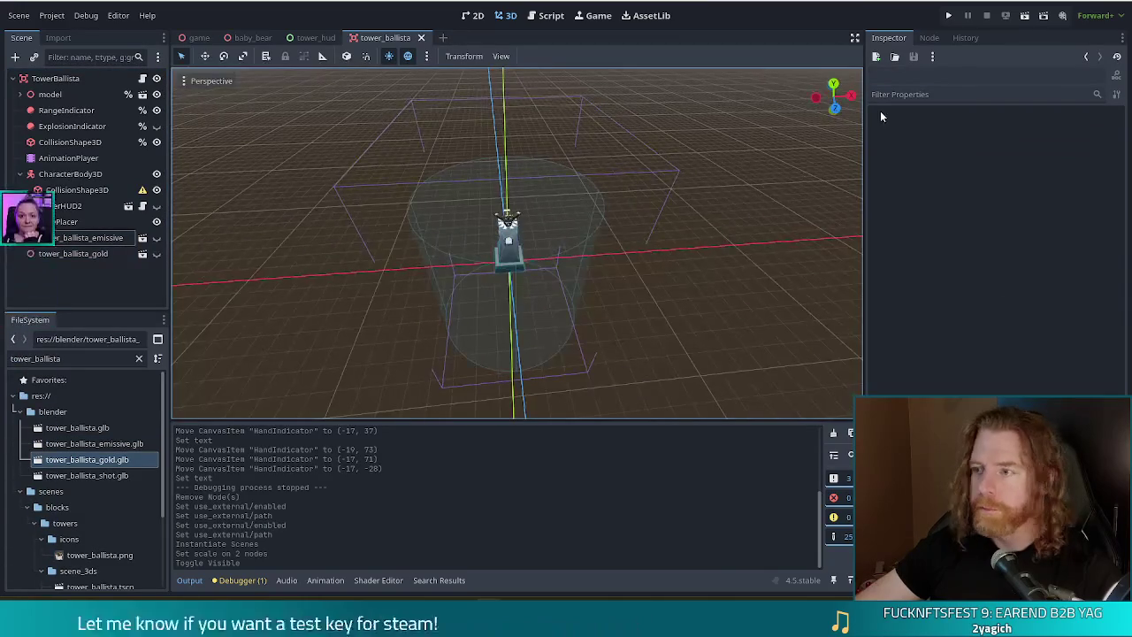
left_click(948, 15)
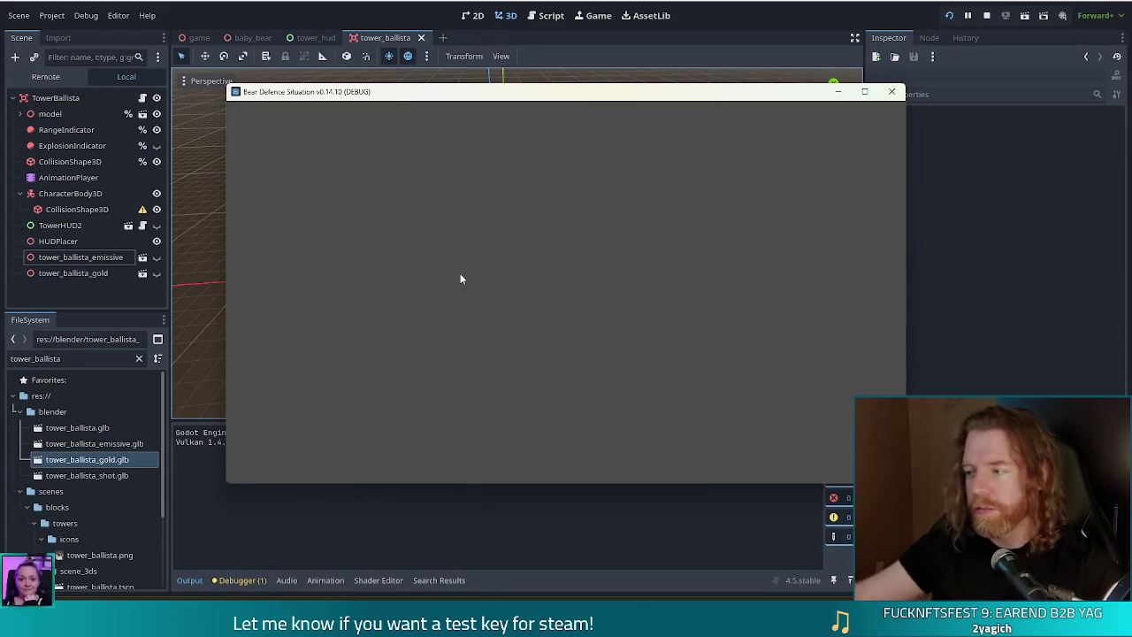
Start a new game full-screen and build a ballista tower with the Jack of Earth inside the right loop.
left_click(377, 315)
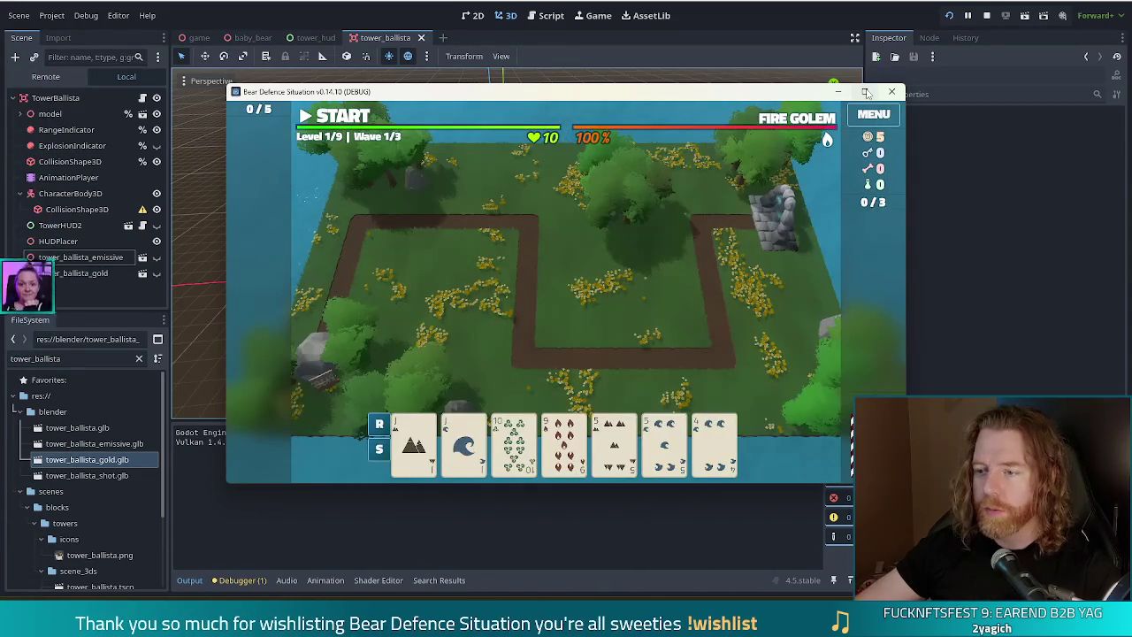
left_click(865, 92)
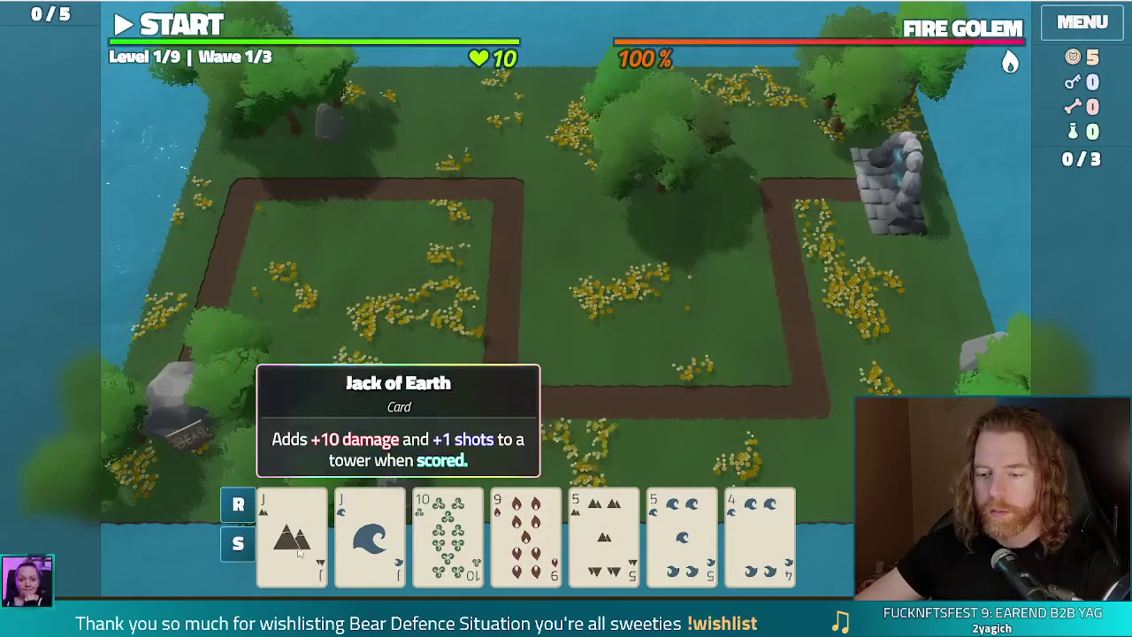
left_click(292, 530)
left_click(491, 433)
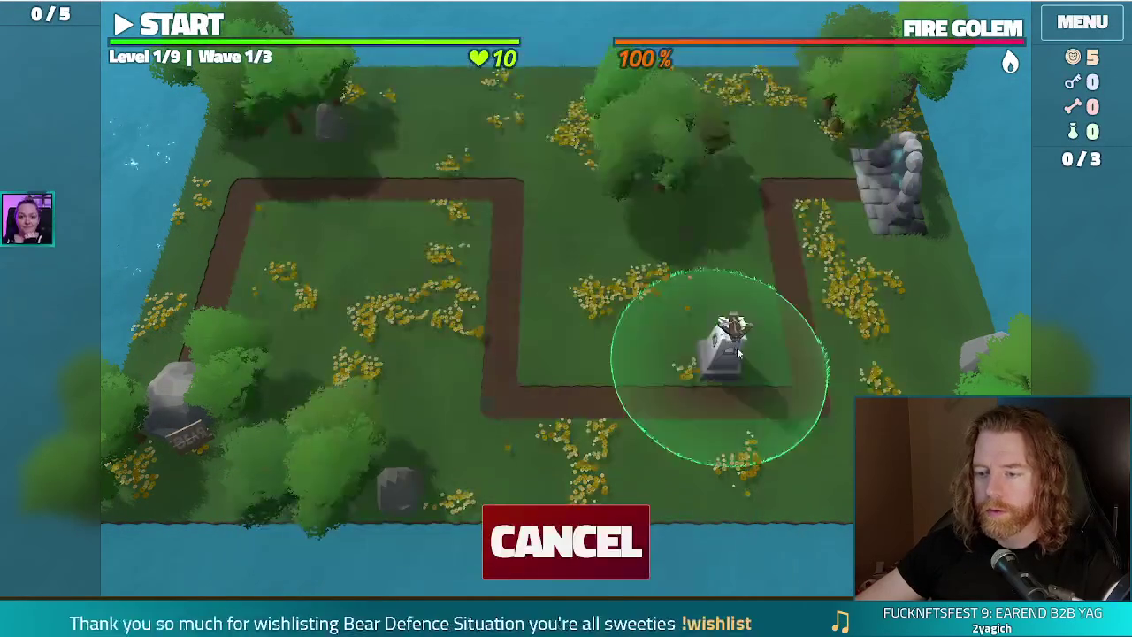
left_click(692, 325)
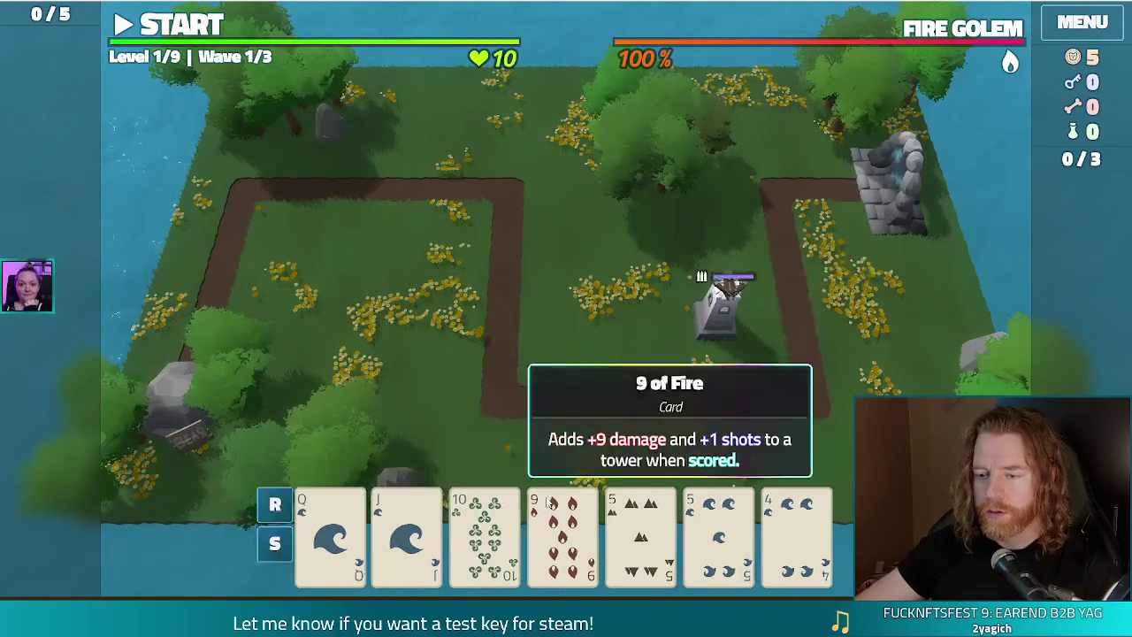
Play a pair of 5s to build a second tower left of the first.
left_click(699, 531)
left_click(675, 534)
left_click(487, 447)
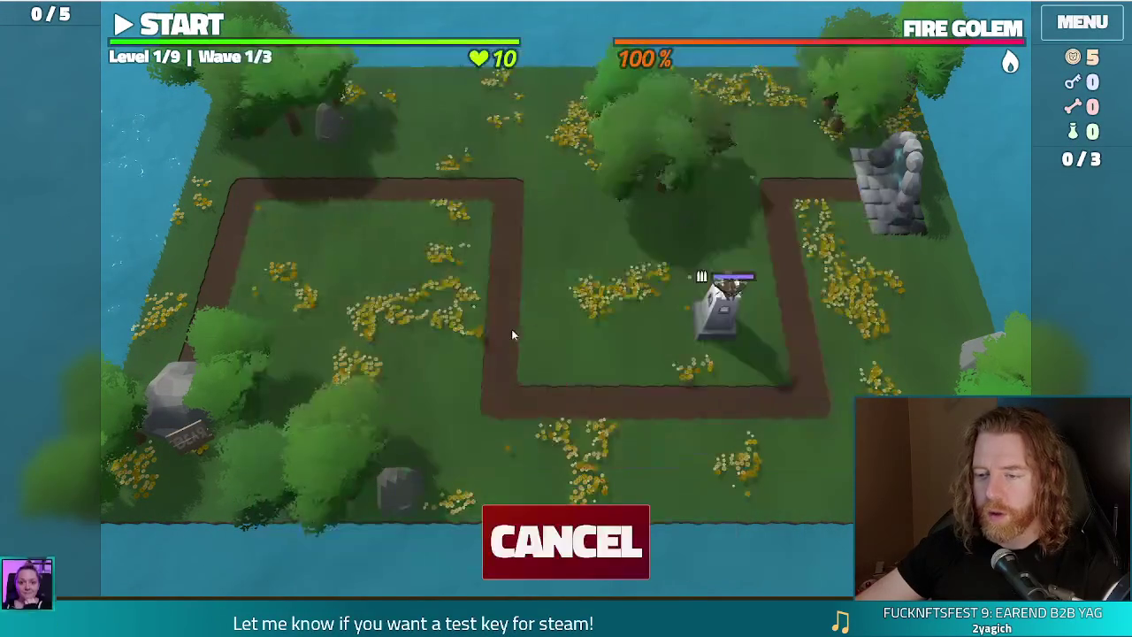
left_click(586, 312)
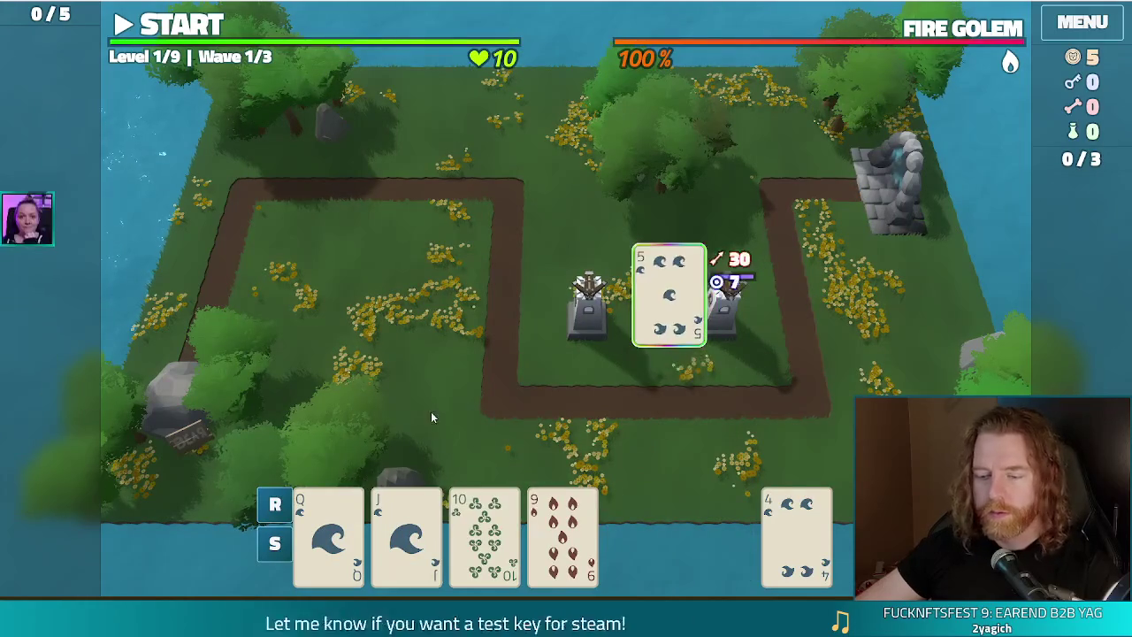
Play a Queen-high straight to build a third tower inside the left loop, then inspect the rightmost tower's range.
left_click(327, 539)
left_click(489, 530)
left_click(563, 535)
left_click(641, 535)
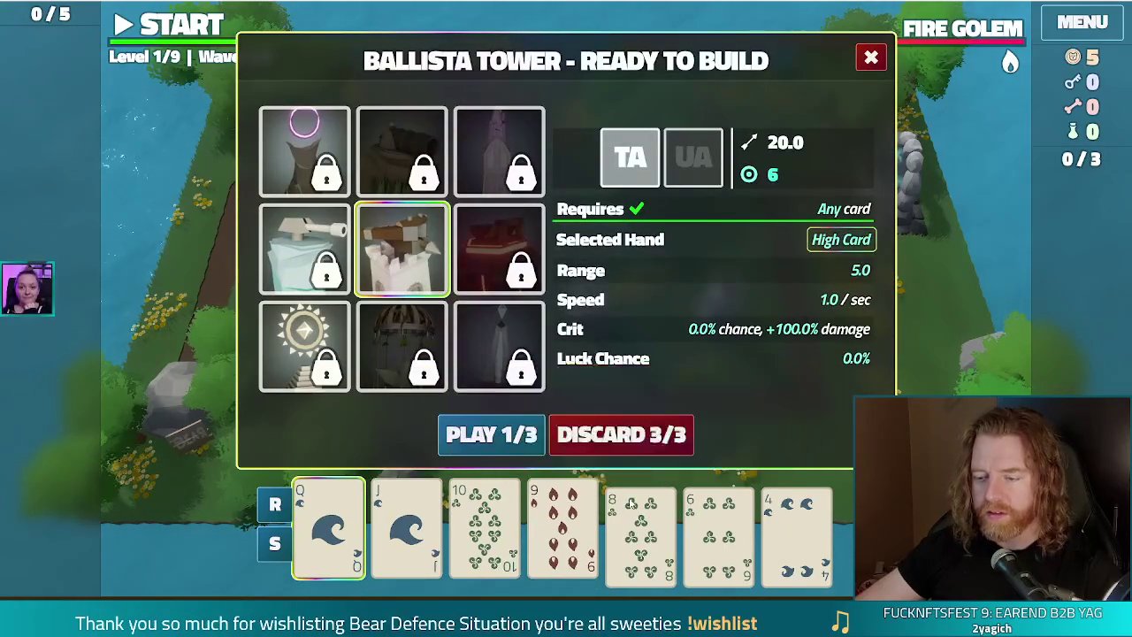
left_click(406, 531)
left_click(487, 432)
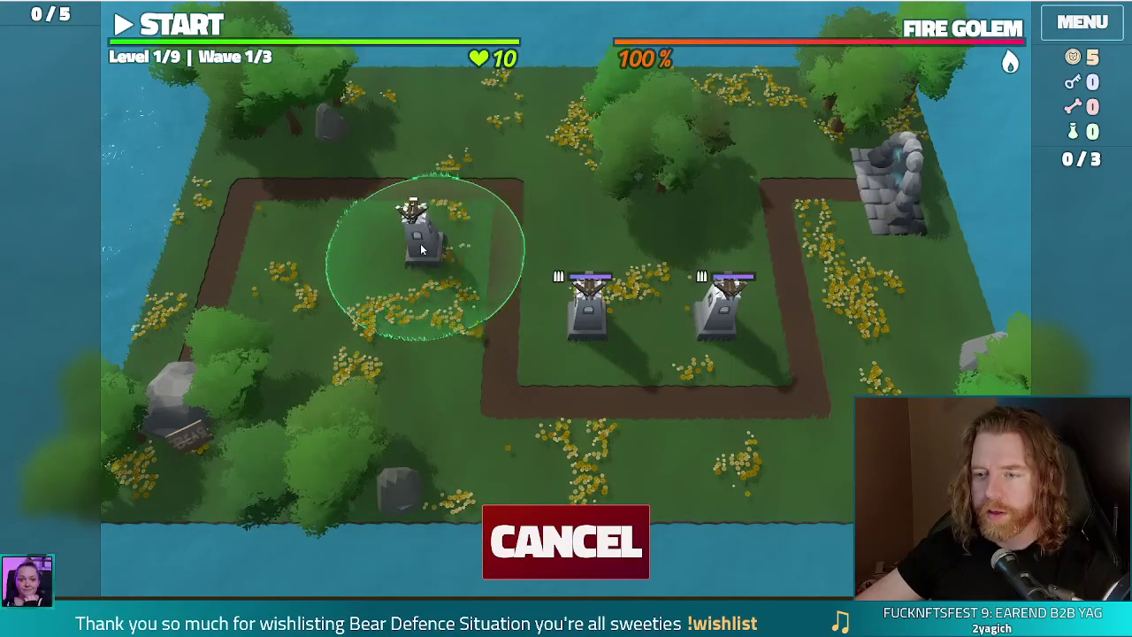
left_click(432, 231)
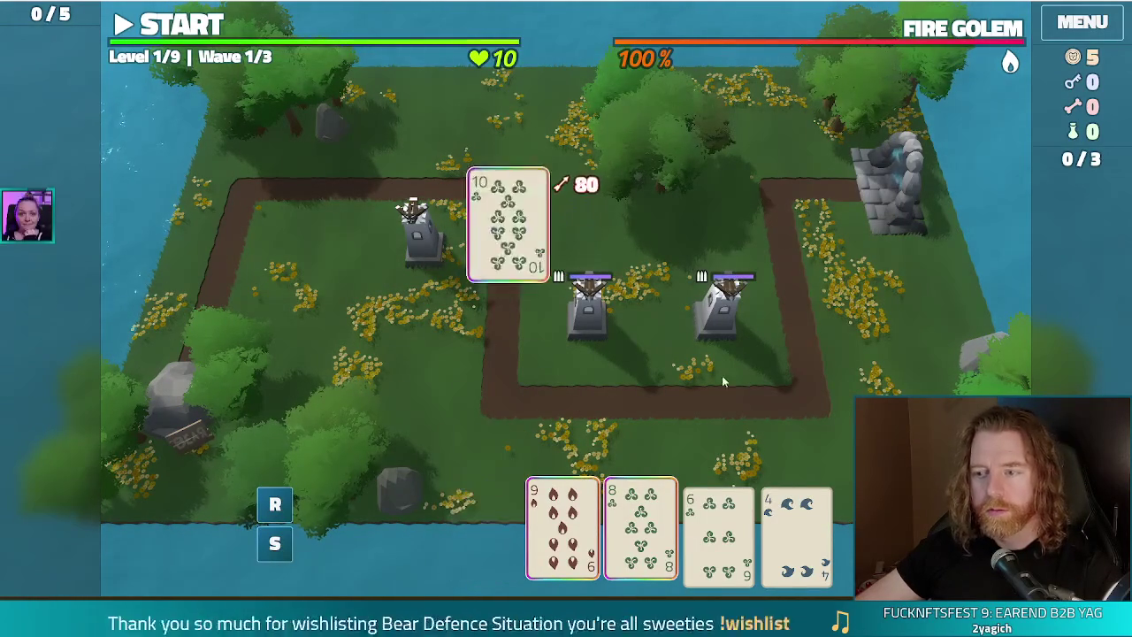
left_click(720, 305)
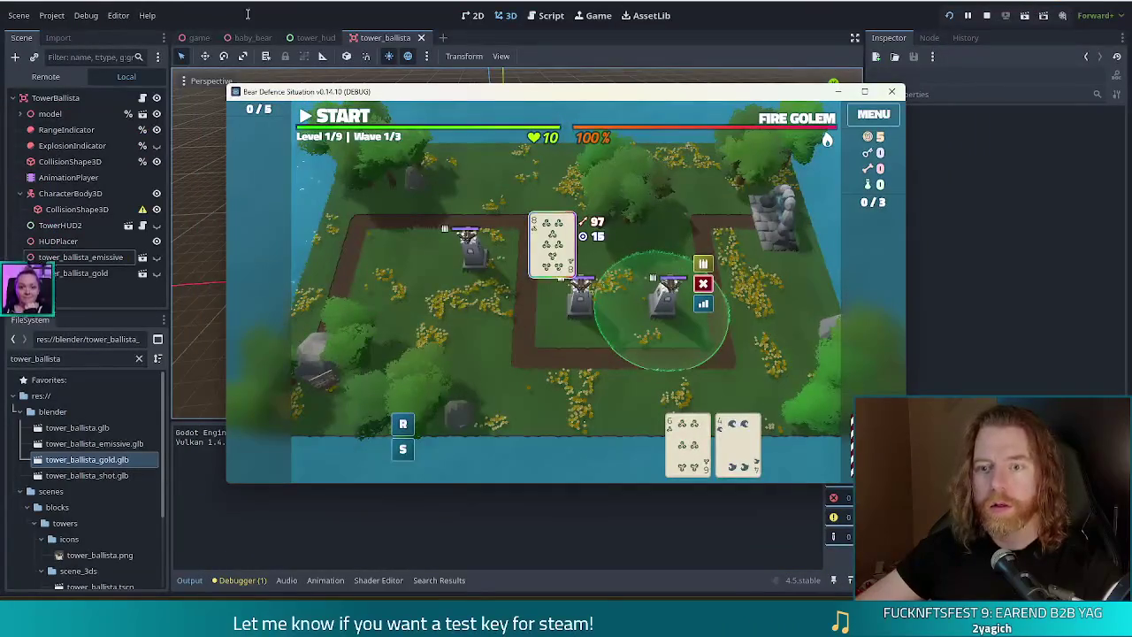
In the Game view with 3D picking, swap the right tower's plain model for its gold ballista variant.
left_click(521, 37)
left_click(593, 15)
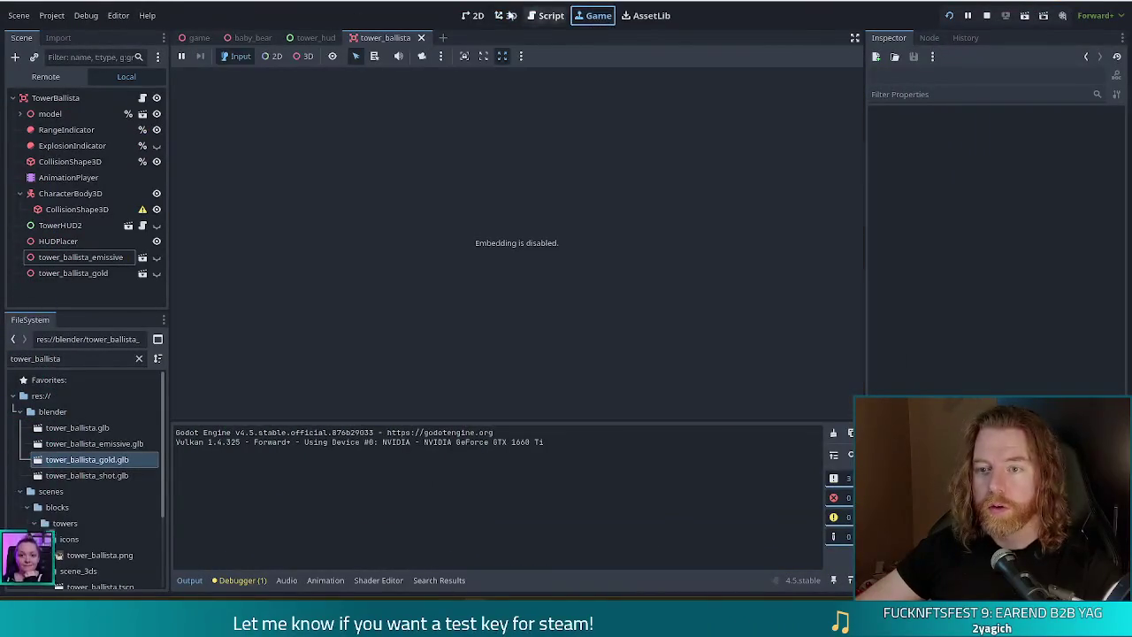
left_click(302, 57)
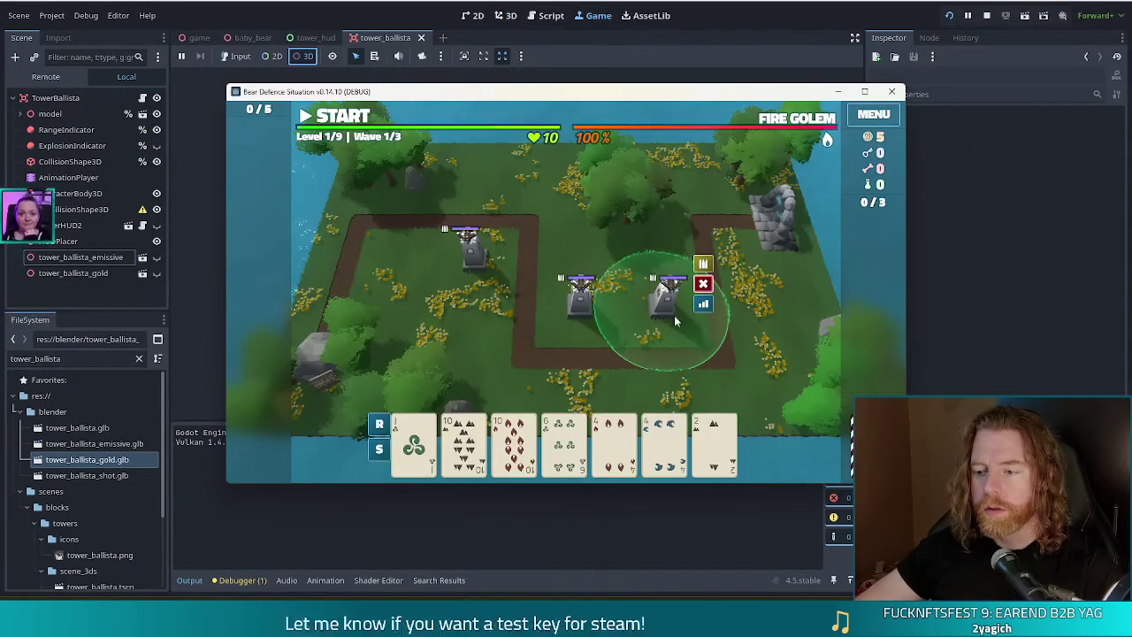
left_click(664, 313)
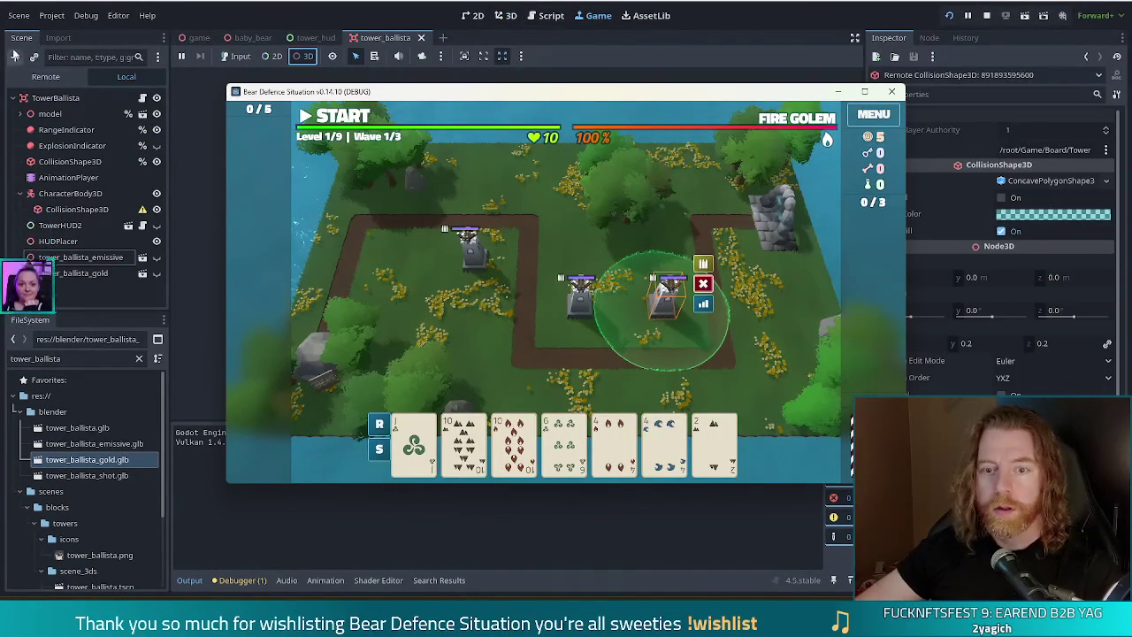
left_click(45, 76)
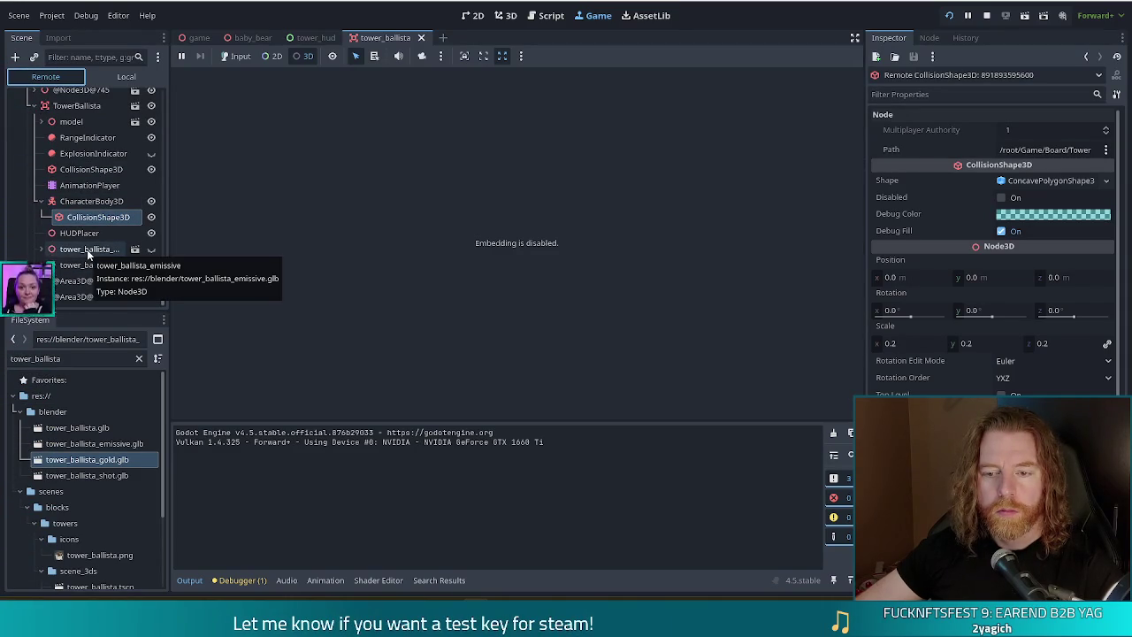
left_click(152, 264)
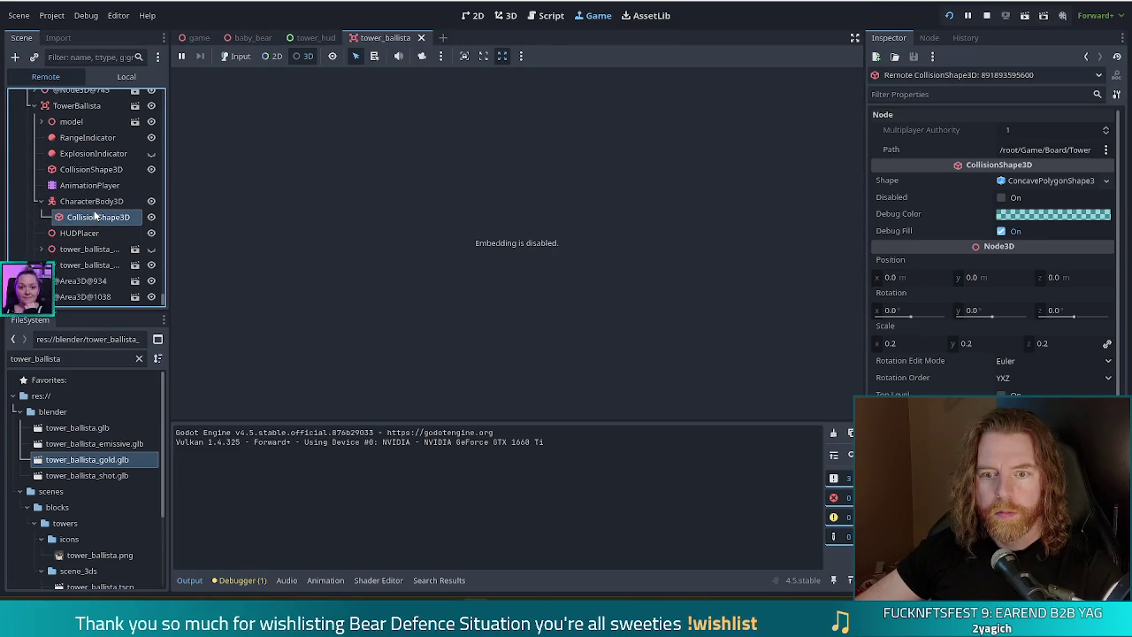
left_click(103, 205)
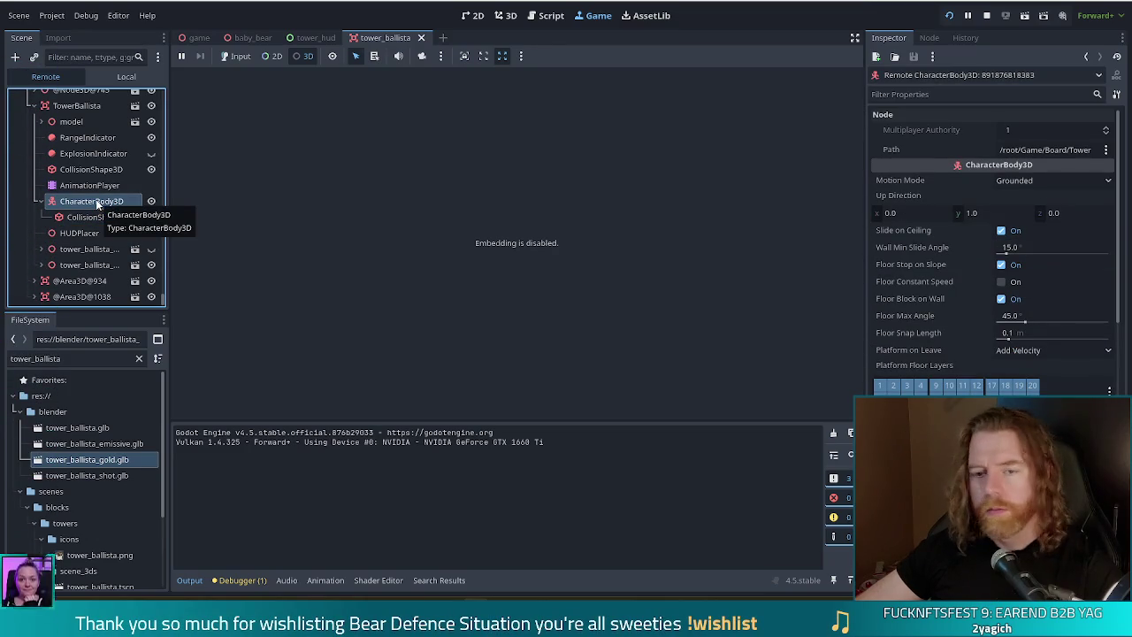
left_click(151, 121)
Select the left tower and show its ballista variant while hiding the original model.
key("alt+Tab")
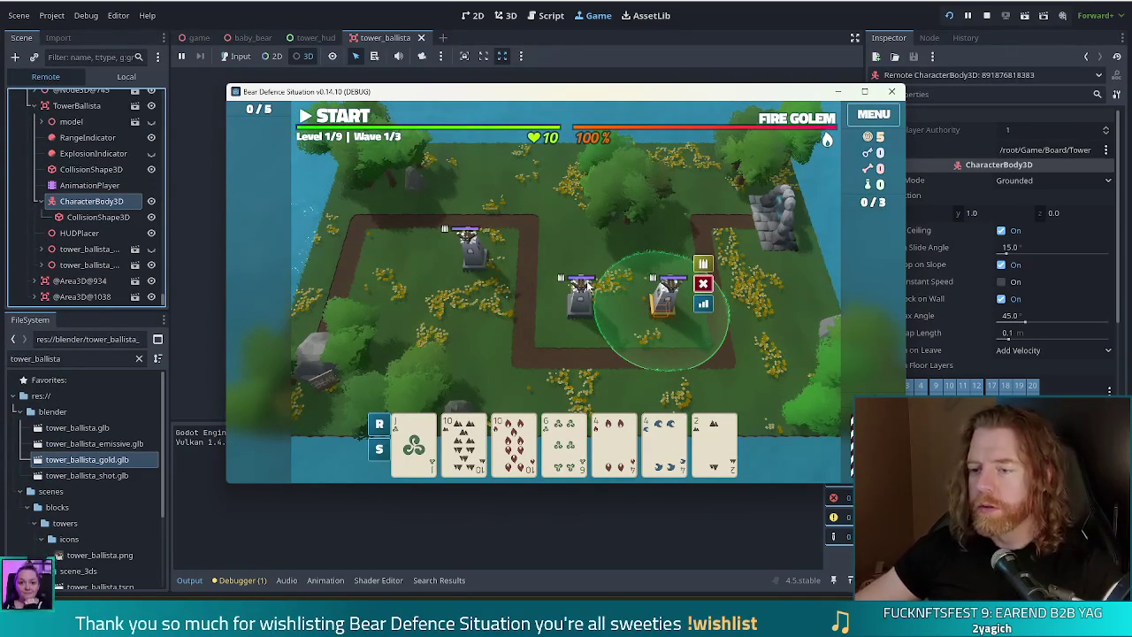
left_click(477, 265)
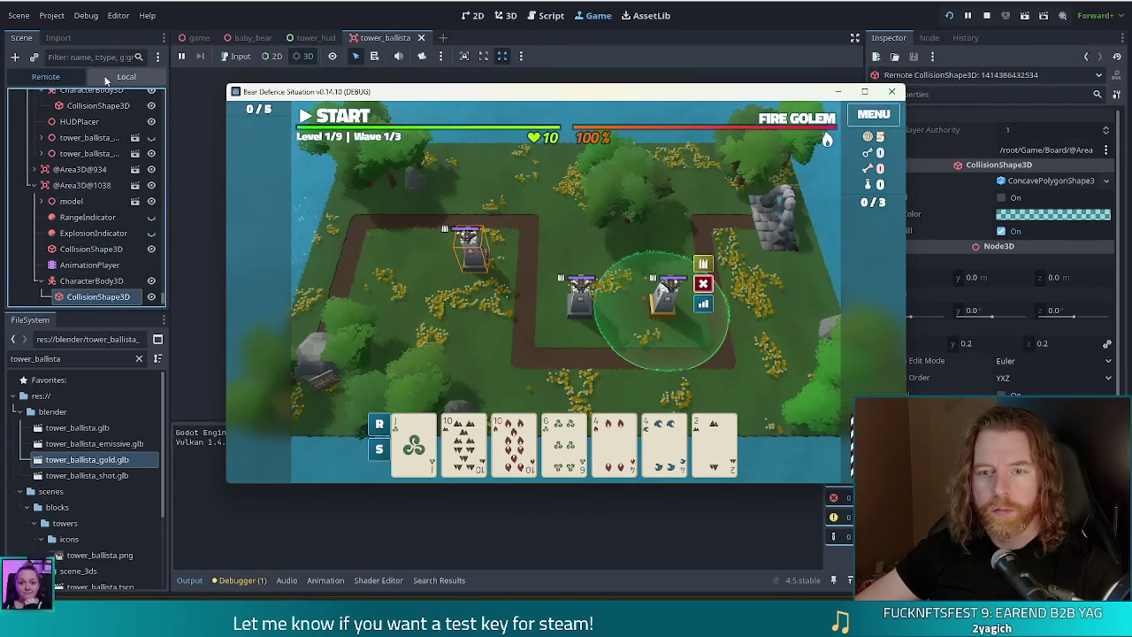
scroll(117, 266, "down", 2)
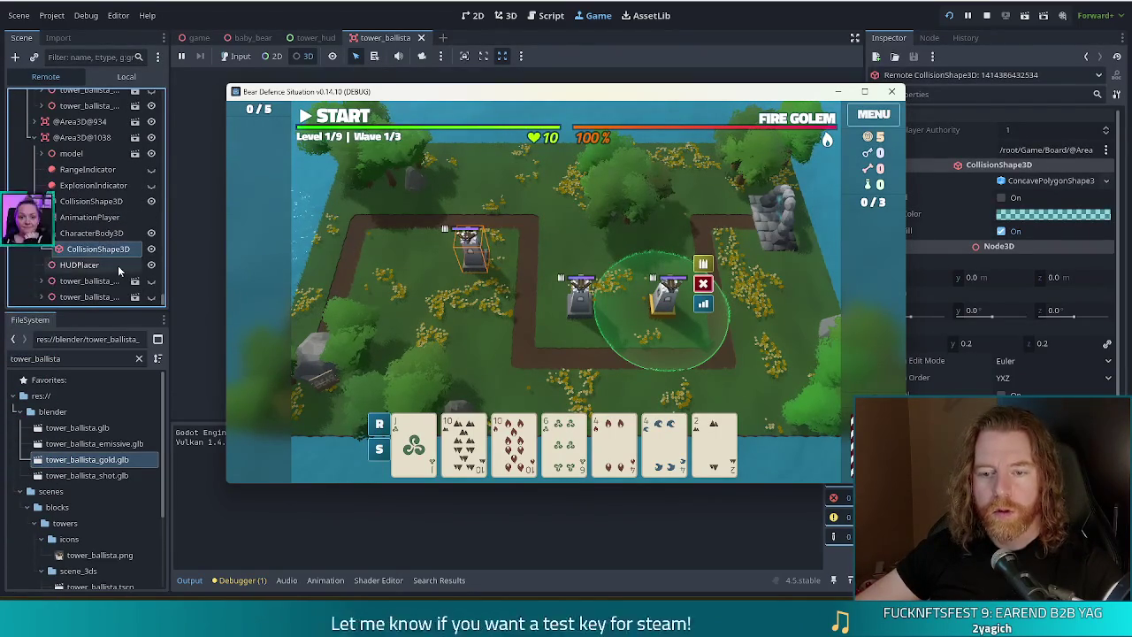
left_click(151, 281)
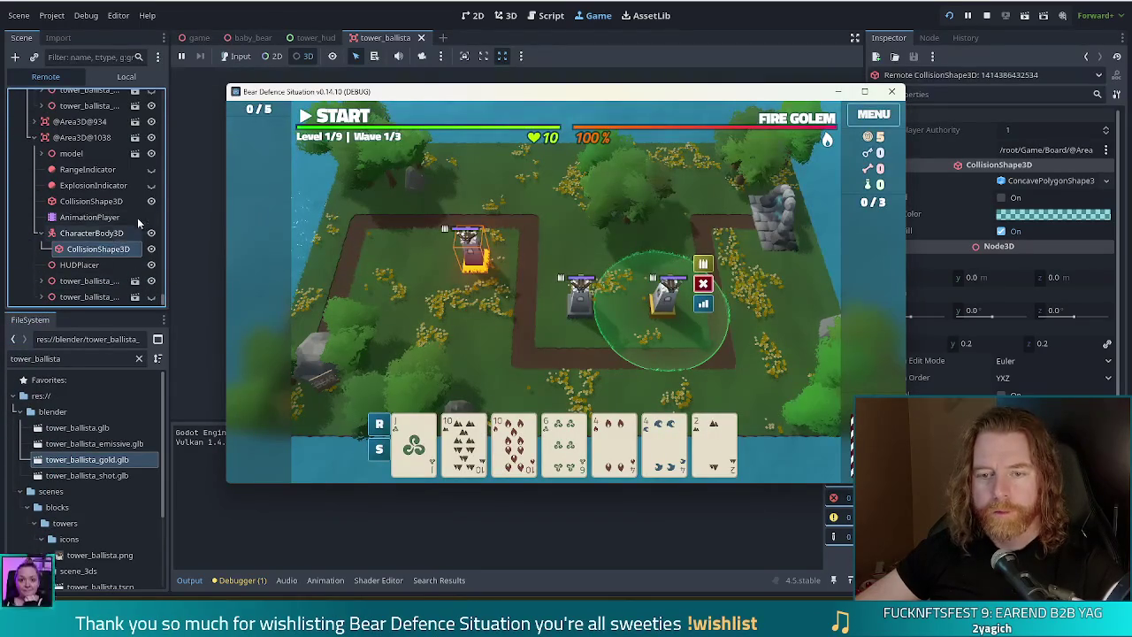
left_click(151, 155)
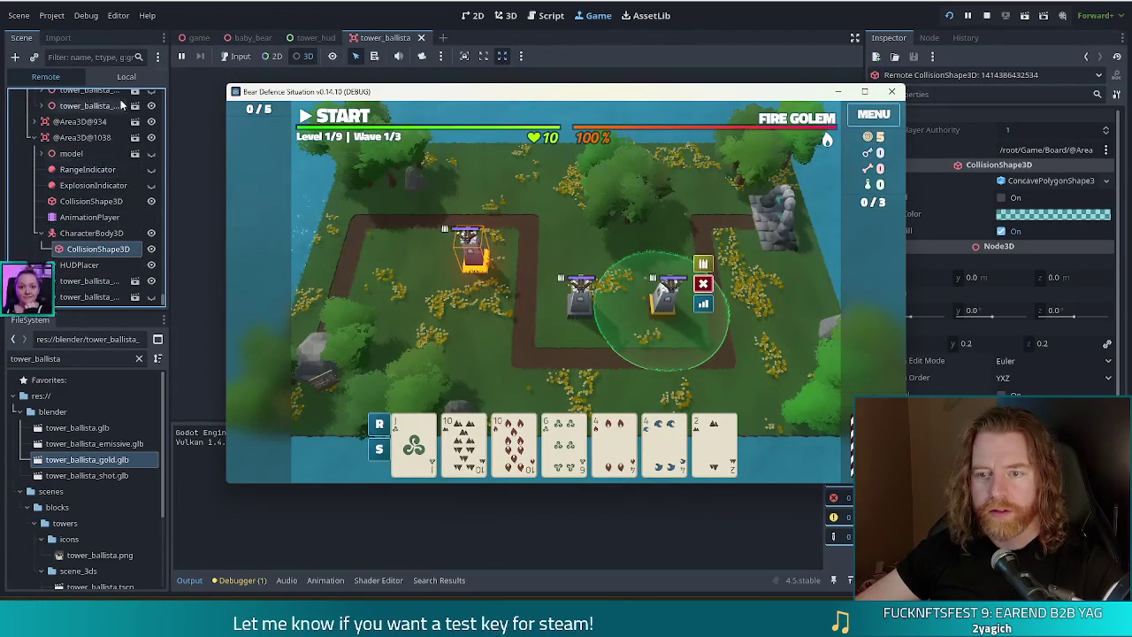
Toggle between 3D picking and normal play input, ending in normal play mode.
left_click(237, 56)
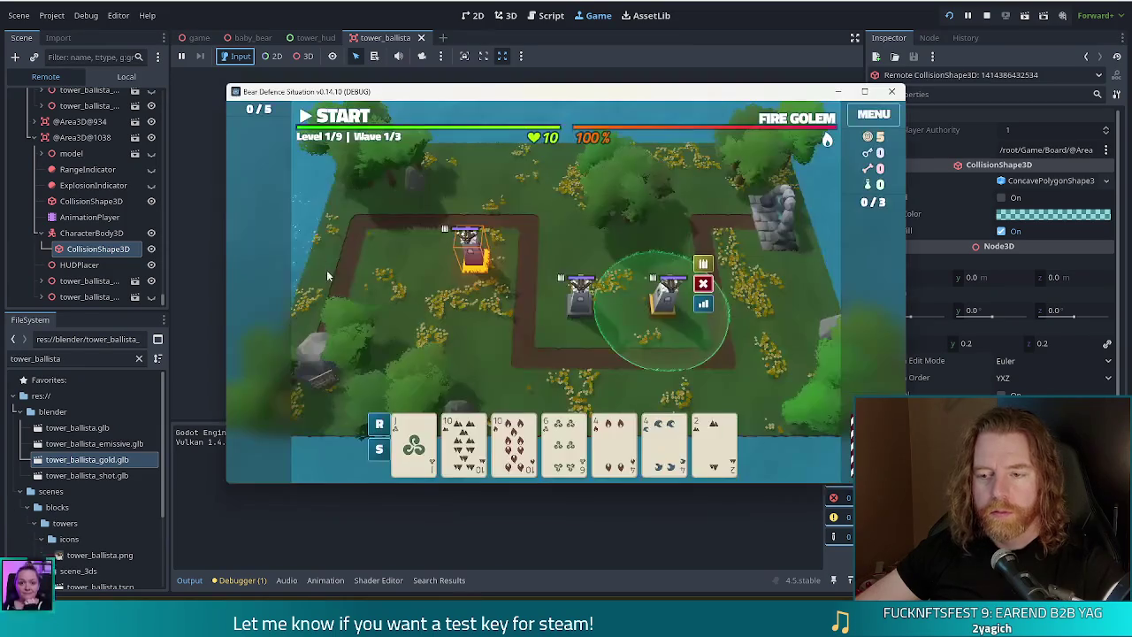
left_click(302, 56)
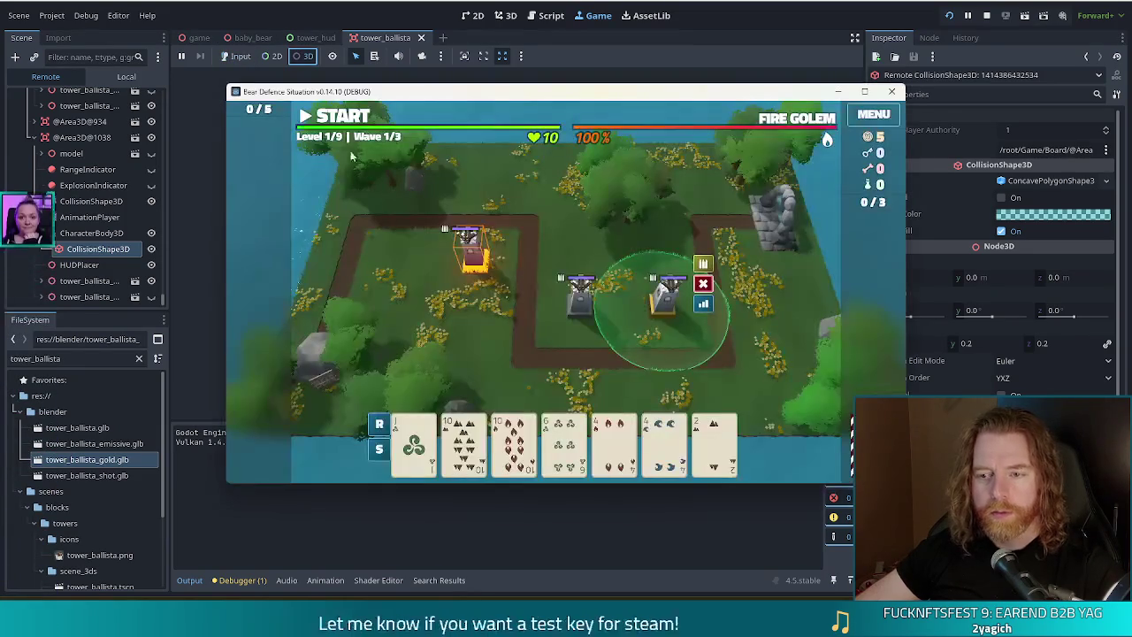
left_click(304, 151)
left_click(234, 56)
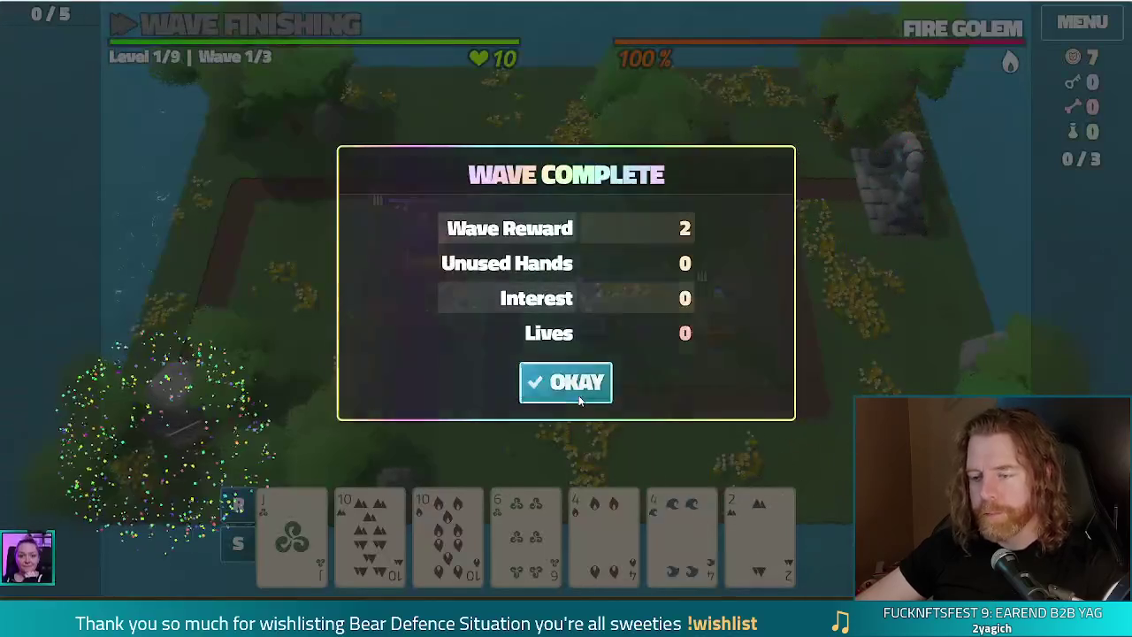
Dismiss the Wave Complete notice after wave 1 to advance to wave 2/3.
left_click(570, 381)
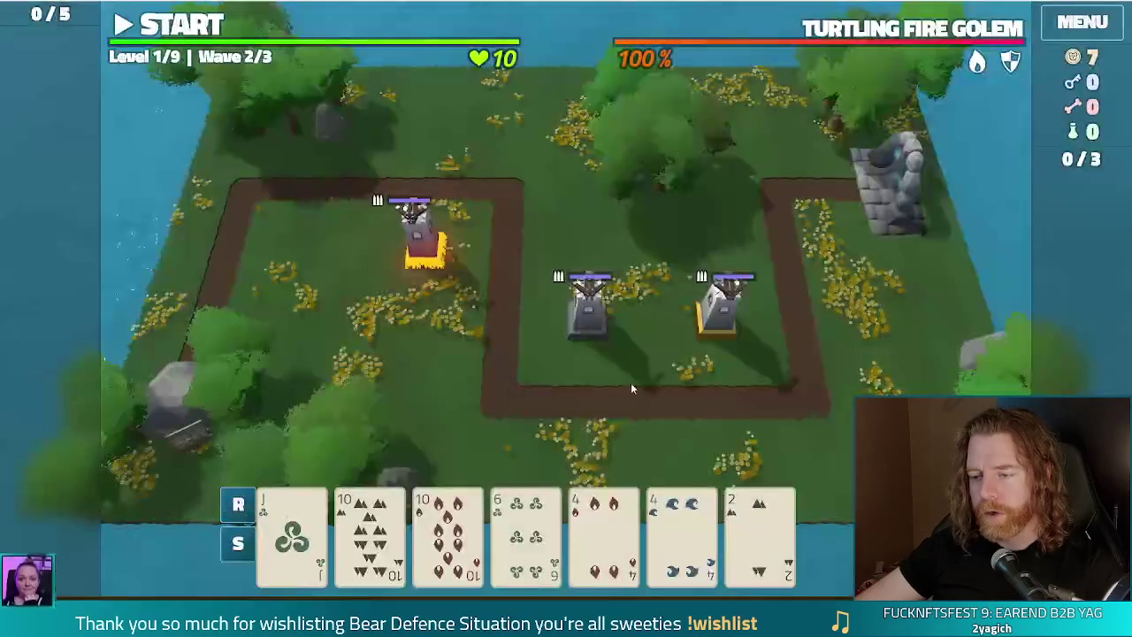
Run test_kit in the game console to grant test resources.
key("grave")
type("test")
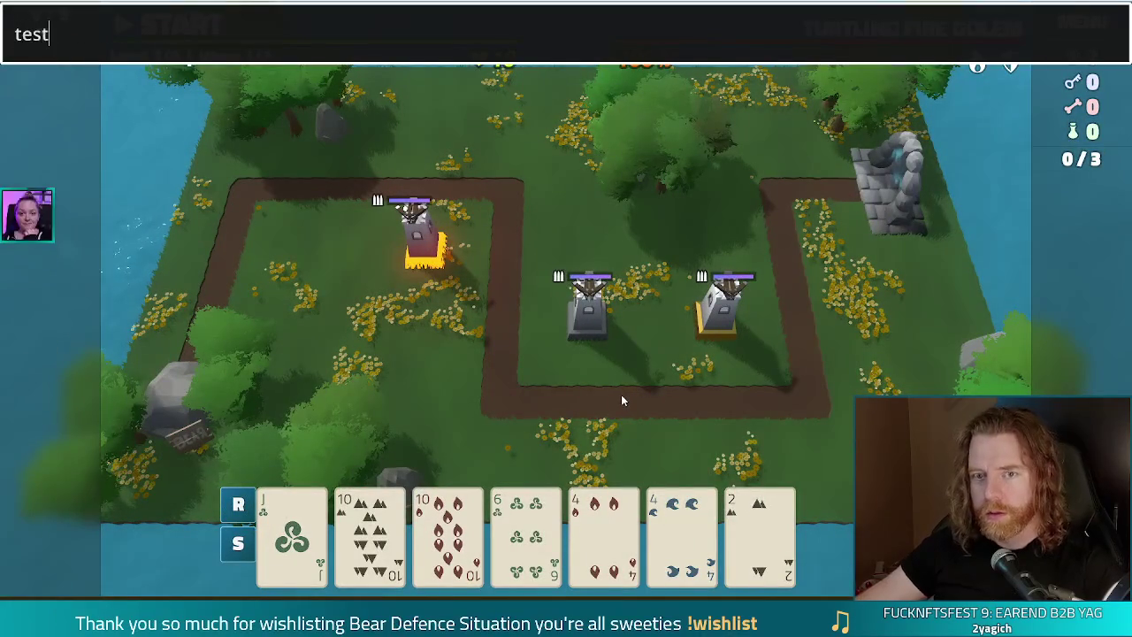
type("_kit")
key("Return")
key("grave")
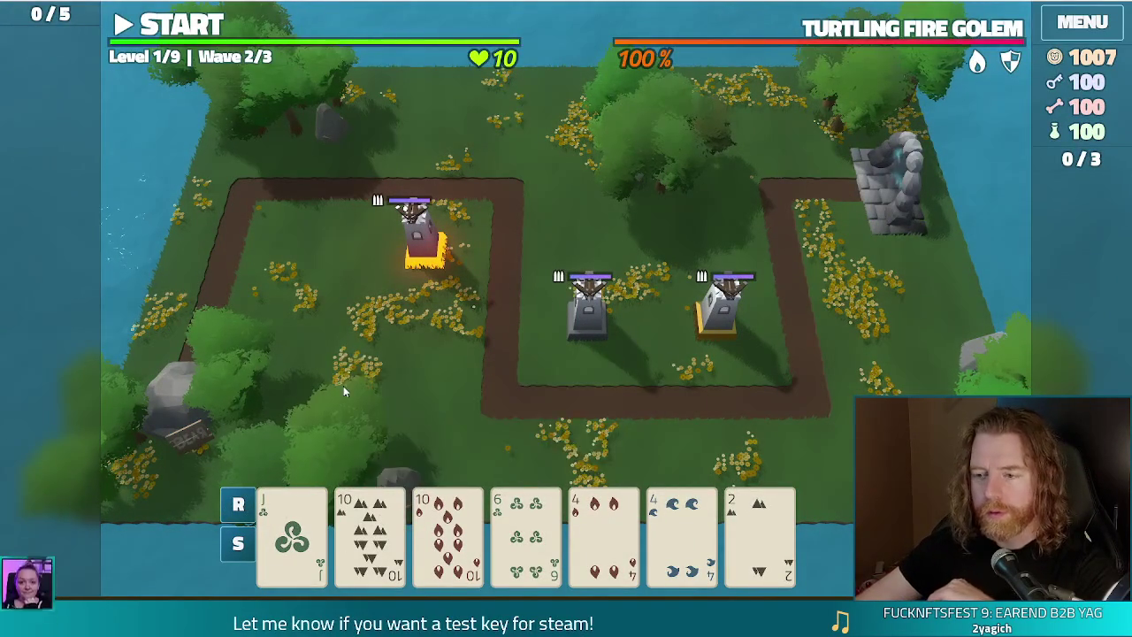
Build a Fire Tower from 10s and 4s at the path's upper right bend.
left_click(371, 531)
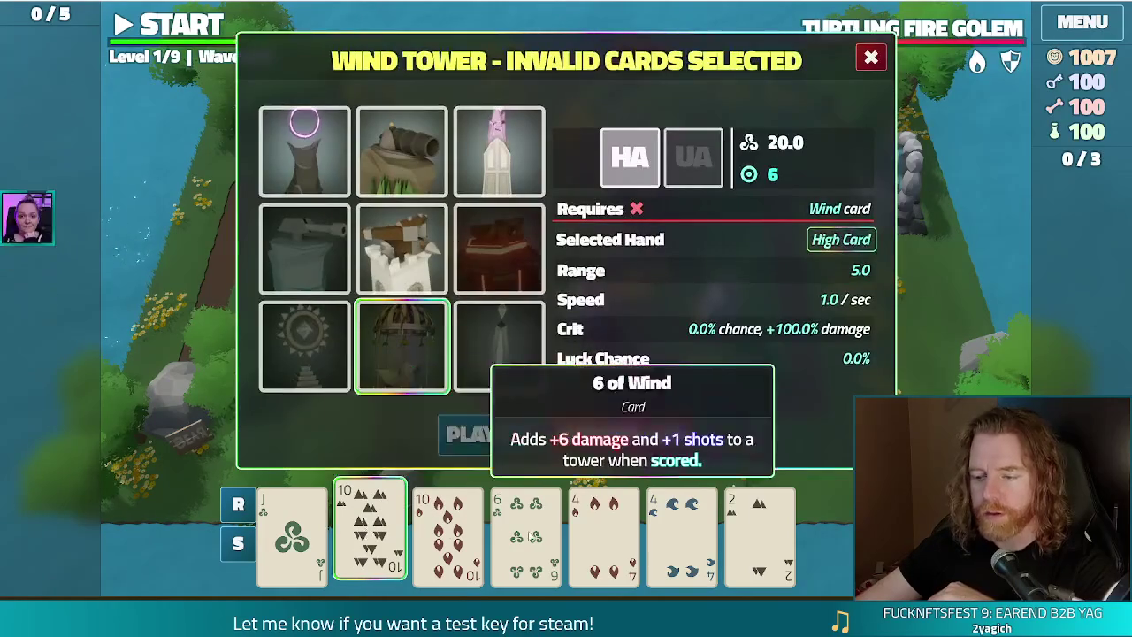
left_click(447, 531)
left_click(684, 547)
left_click(604, 531)
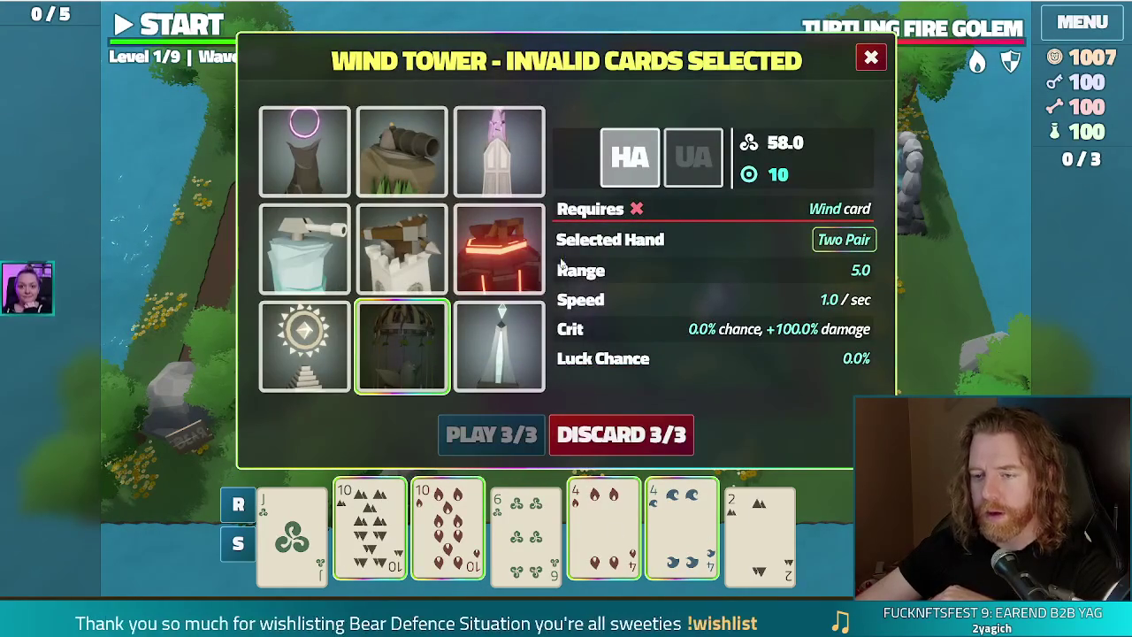
left_click(500, 247)
left_click(491, 433)
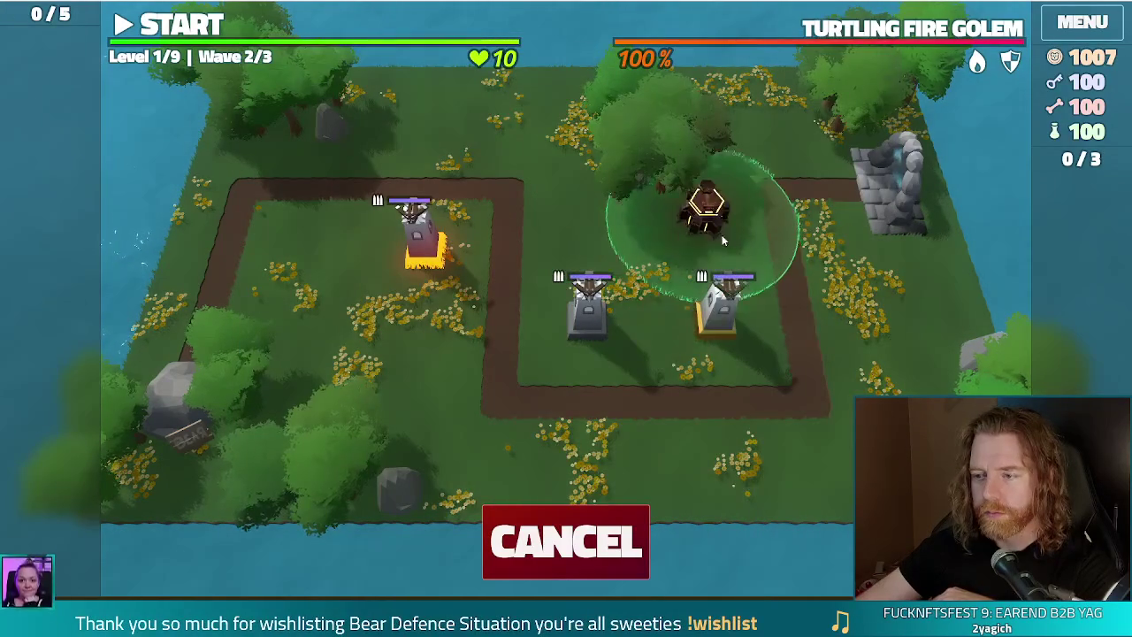
left_click(758, 259)
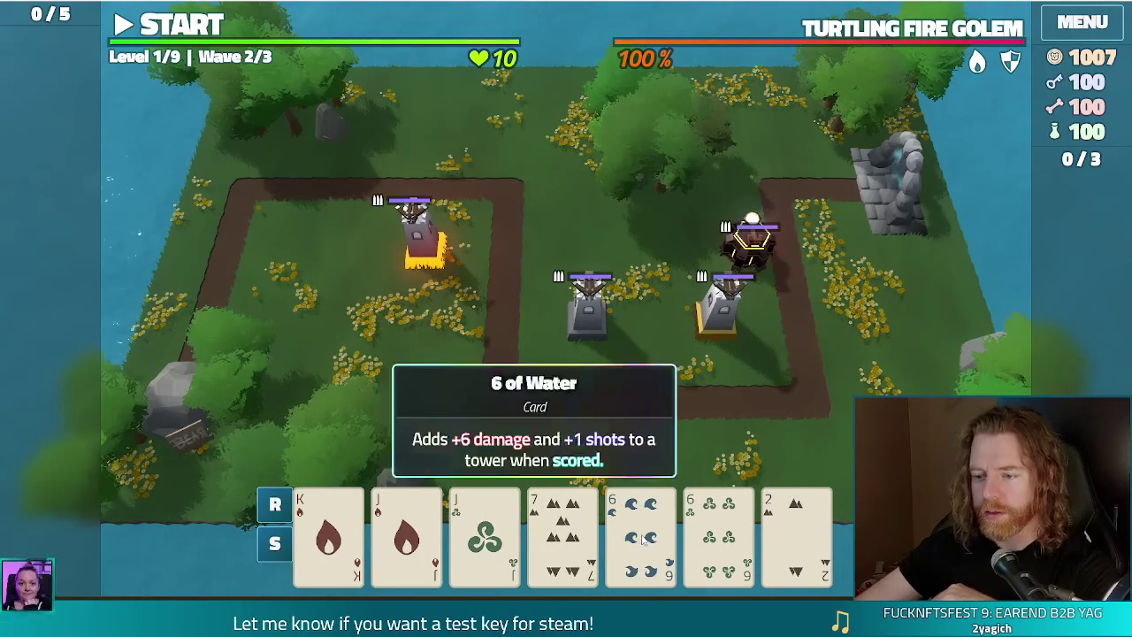
Build a Light Tower from a pair of jacks inside the lower path loop.
left_click(484, 535)
left_click(406, 535)
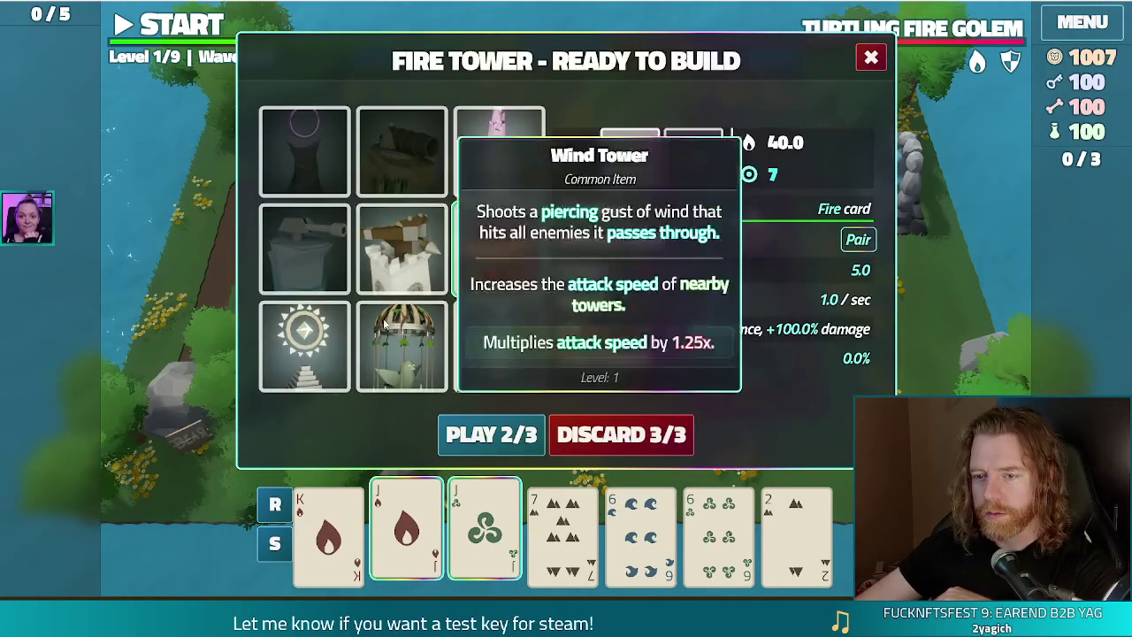
left_click(304, 340)
left_click(491, 434)
left_click(530, 342)
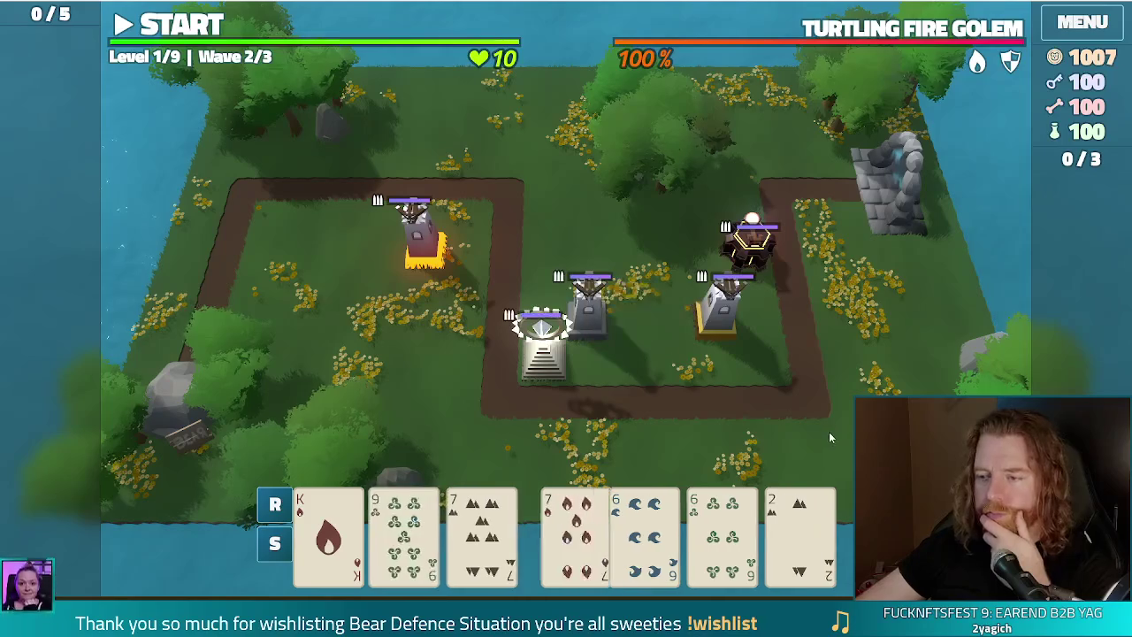
Build an Earth cannon tower from a pair of 7s beside the path's right side.
left_click(484, 531)
left_click(562, 531)
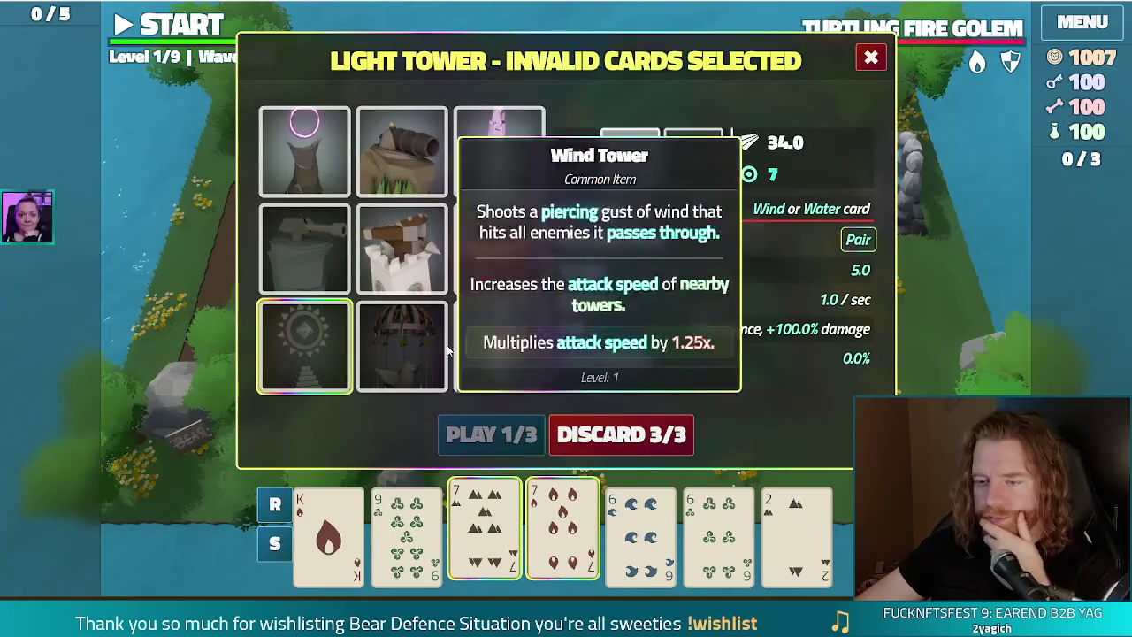
left_click(402, 157)
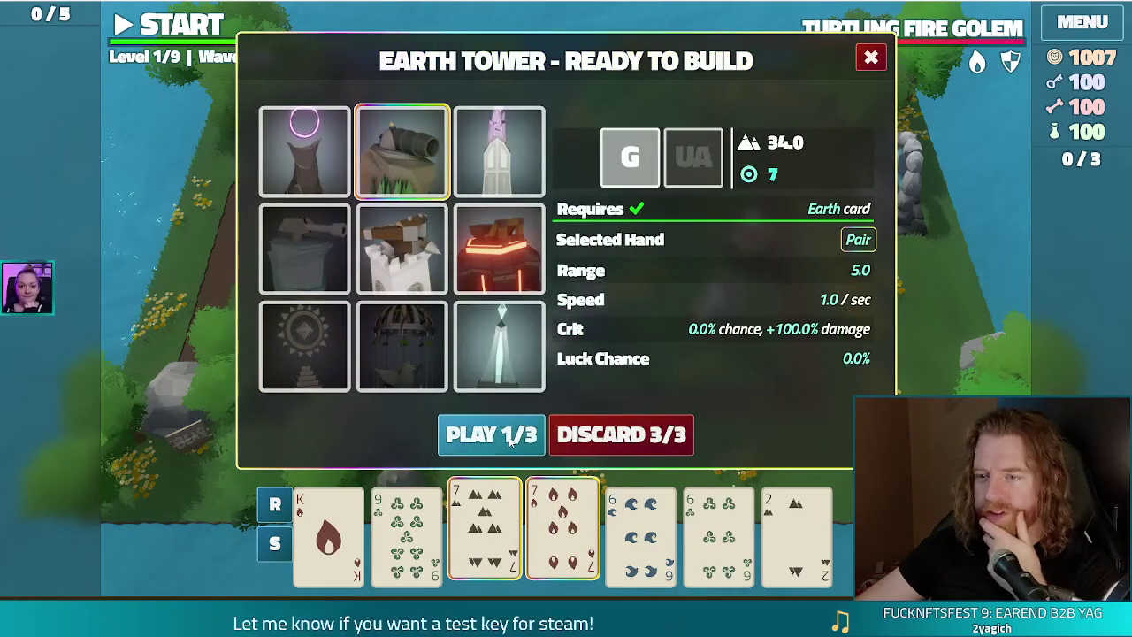
left_click(473, 436)
left_click(760, 352)
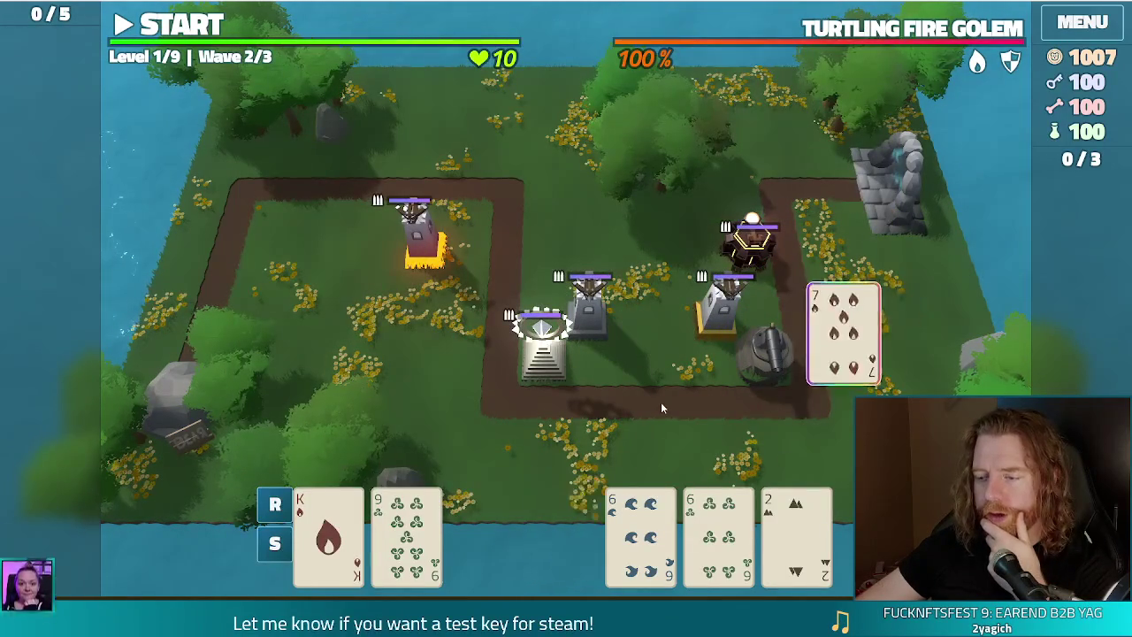